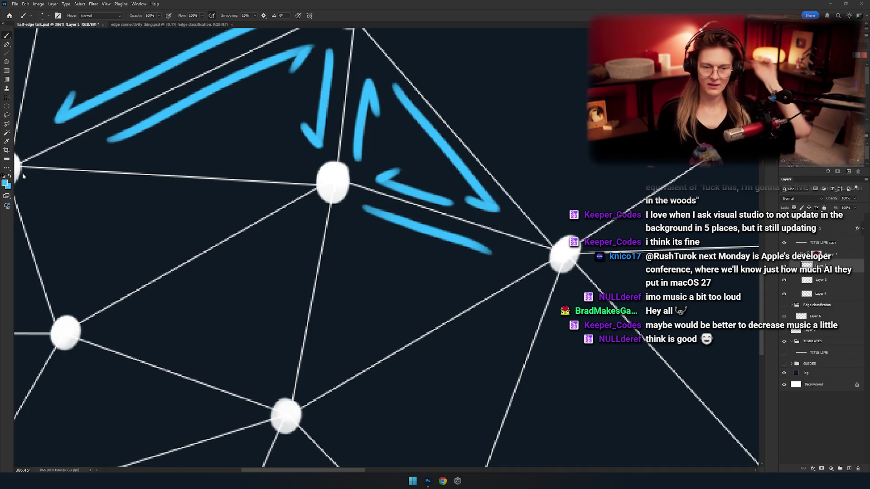
Zoom out until the whole Half-Edge title card with its blue mesh arrows fits the canvas
left_click(399, 3)
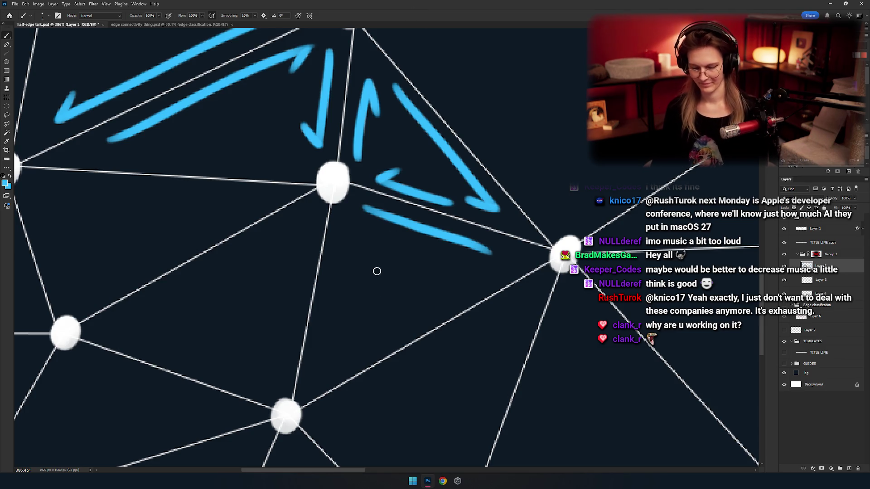
scroll(361, 290, "down", 2)
scroll(361, 290, "down", 5)
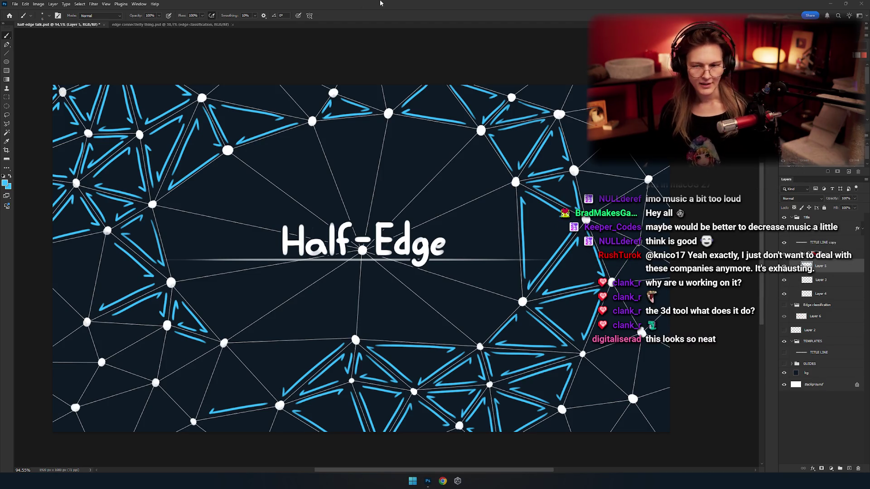
Pan and zoom around to look over the full Half-Edge title card
left_click(380, 3)
left_click_drag(390, 240, 360, 226)
scroll(349, 246, "down", 5)
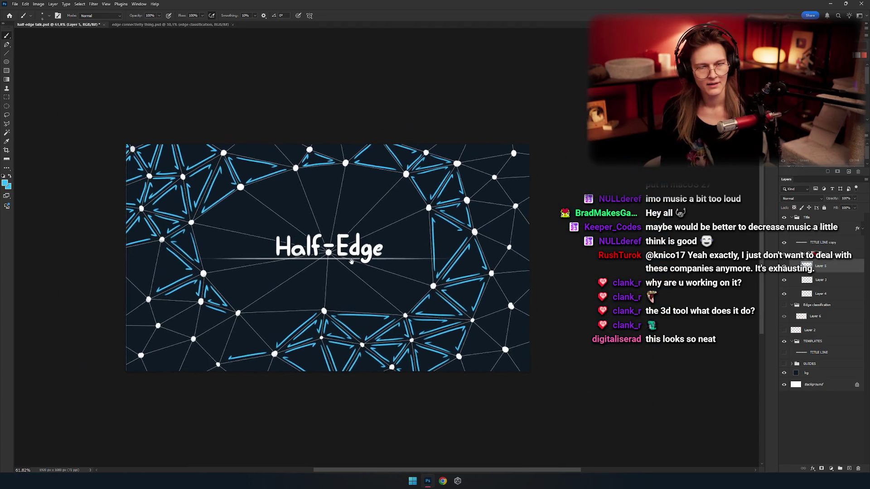
scroll(351, 256, "up", 3)
scroll(356, 255, "down", 1)
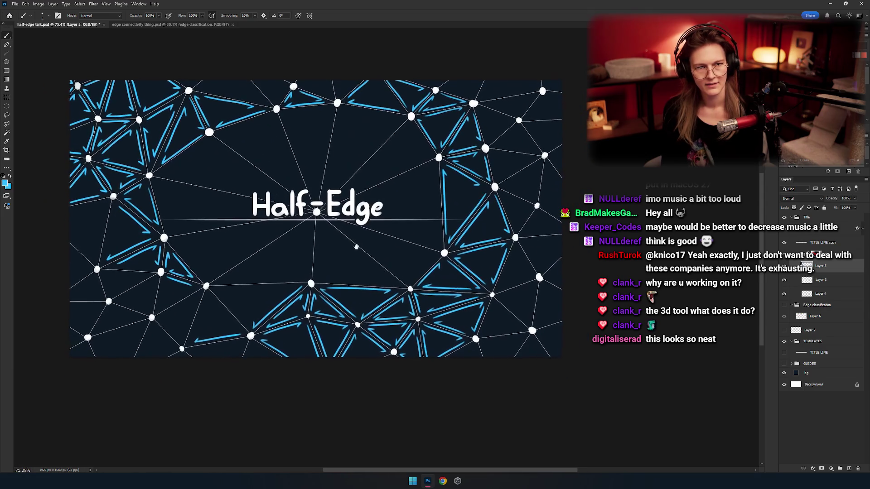
mouse_move(357, 251)
left_mouse_down()
mouse_move(375, 263)
mouse_move(396, 246)
mouse_move(354, 261)
left_mouse_up()
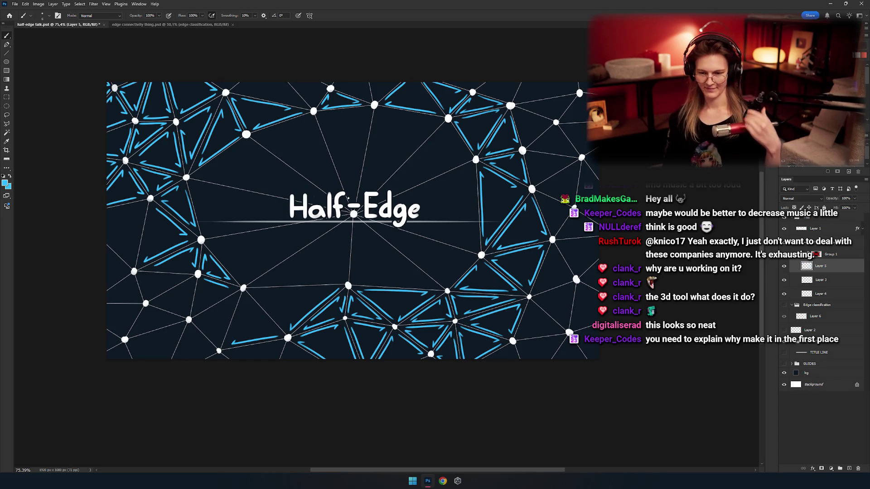
Zoom in close on one mesh triangle near the Half-Edge title
scroll(370, 208, "down", 5)
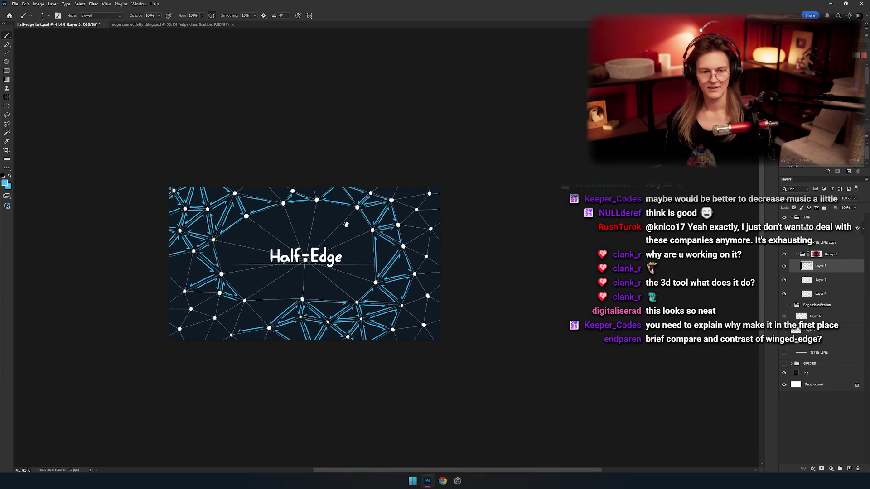
scroll(349, 226, "up", 5)
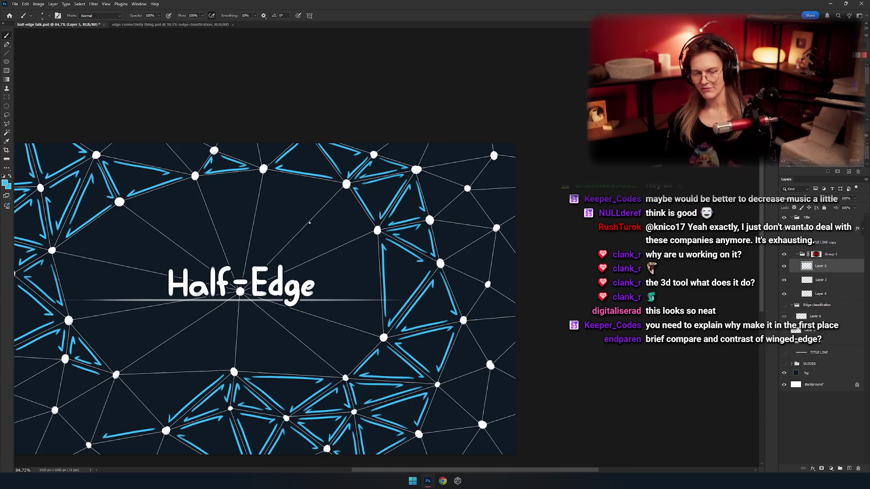
scroll(426, 211, "down", 3)
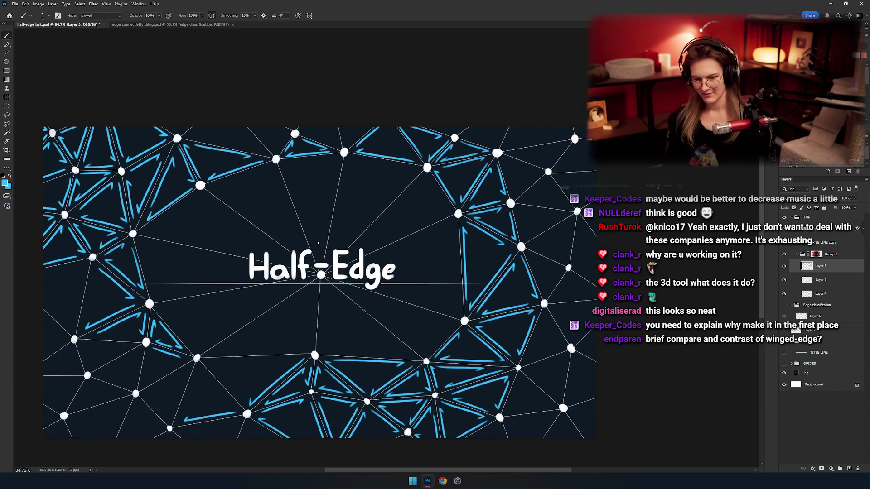
scroll(408, 235, "left", 5)
scroll(398, 243, "up", 4)
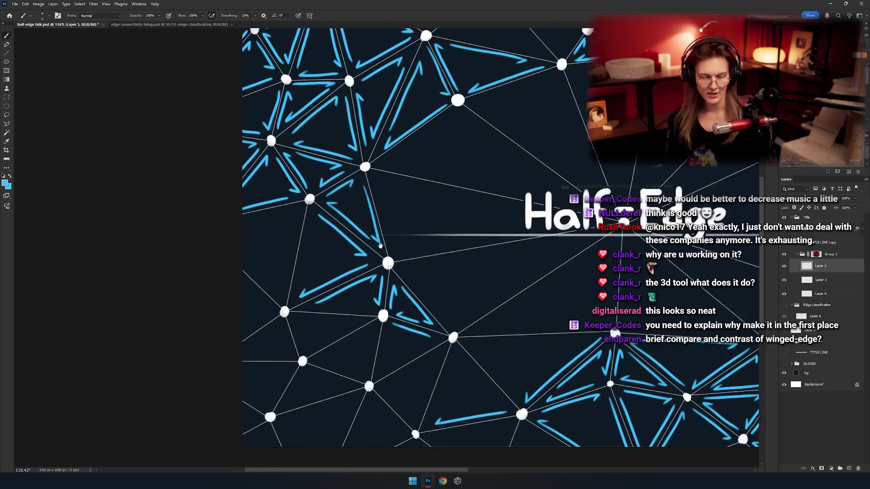
scroll(352, 256, "up", 8)
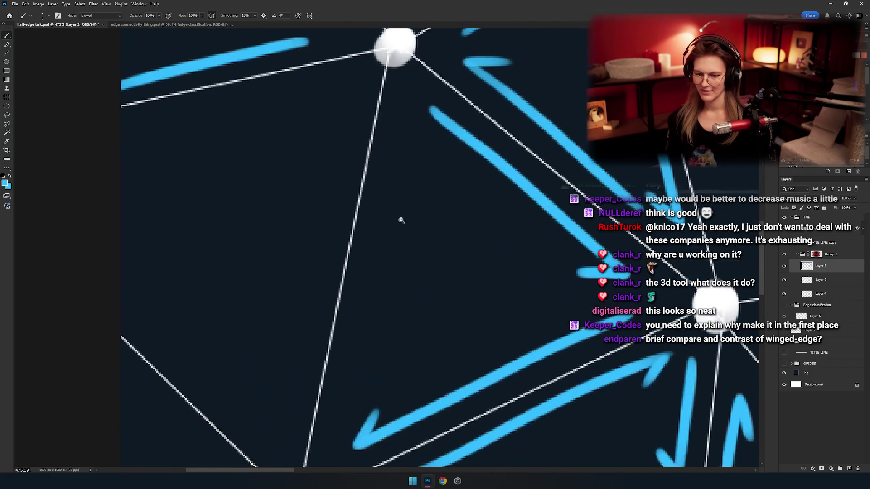
Paint a blue arrow beside the triangle's white edge with a hooked top tip
left_click_drag(357, 121, 327, 362)
key("ctrl+z")
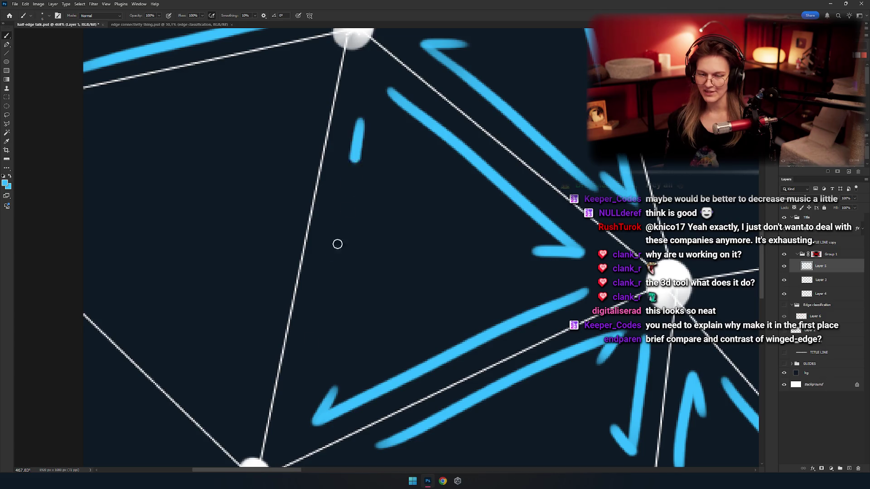
key("ctrl+z")
mouse_move(358, 117)
left_mouse_down()
mouse_move(302, 381)
mouse_move(325, 358)
mouse_move(301, 377)
left_mouse_up()
key("ctrl+z")
key("ctrl+z")
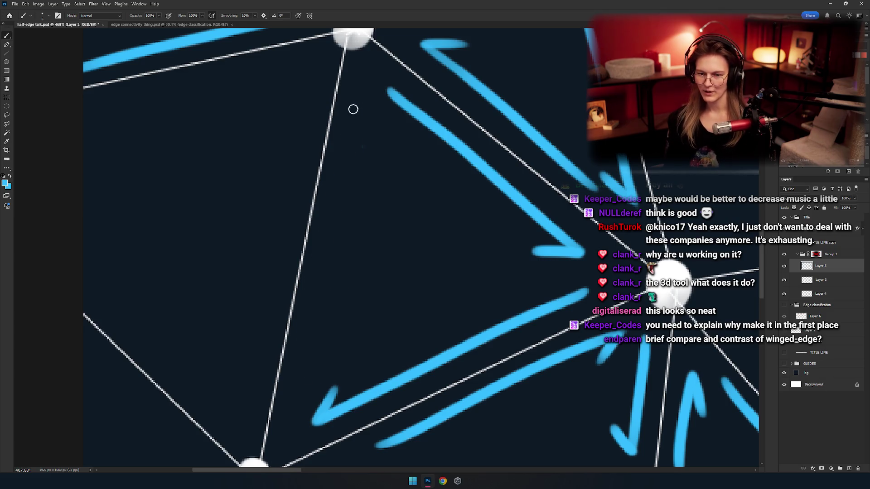
mouse_move(351, 109)
left_mouse_down()
mouse_move(315, 382)
mouse_move(312, 358)
left_mouse_up()
Paint a blue stroke left of the white line, ending in a hooked bottom
key("ctrl+z")
left_click_drag(354, 107, 376, 130)
left_click_drag(317, 198, 439, 196)
key("ctrl+z")
mouse_move(435, 99)
left_mouse_down()
mouse_move(367, 408)
mouse_move(369, 376)
left_mouse_up()
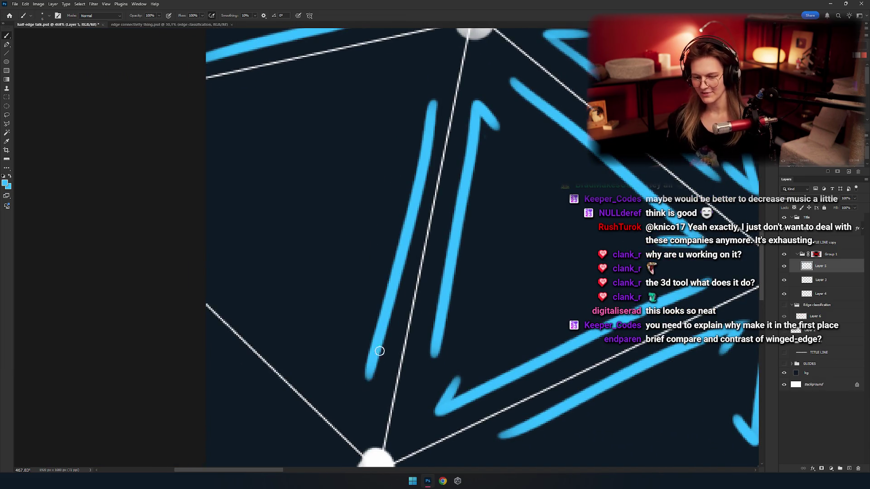
key("ctrl+z")
left_click_drag(430, 101, 367, 378)
key("ctrl+z")
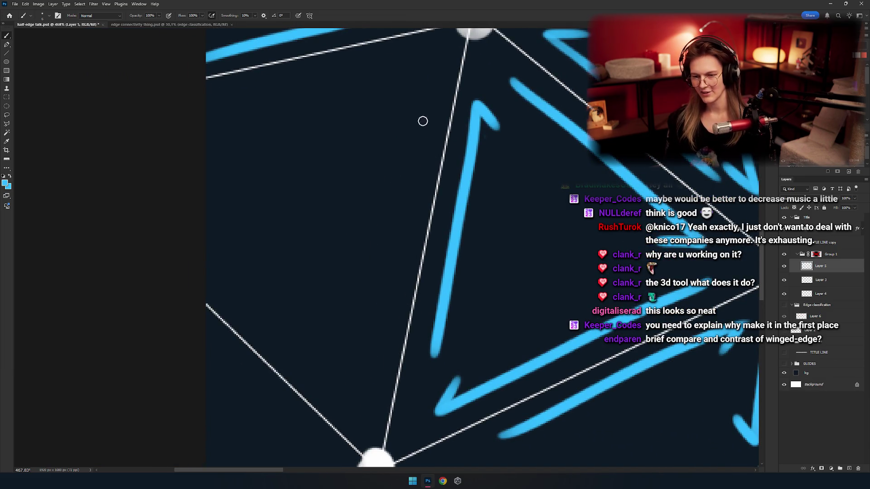
mouse_move(428, 108)
left_mouse_down()
mouse_move(367, 348)
mouse_move(396, 243)
mouse_move(379, 336)
mouse_move(354, 283)
left_mouse_up()
Paint a diagonal blue stroke along the triangle's lower edge, then zoom around to check
key("ctrl+z")
mouse_move(405, 321)
left_mouse_down()
mouse_move(408, 276)
mouse_move(427, 290)
mouse_move(397, 324)
left_mouse_up()
mouse_move(385, 368)
left_mouse_down()
mouse_move(178, 205)
mouse_move(216, 216)
left_mouse_up()
key("ctrl+z")
key("ctrl+z")
left_click_drag(384, 368, 254, 247)
scroll(329, 289, "down", 8)
scroll(330, 289, "left", 3)
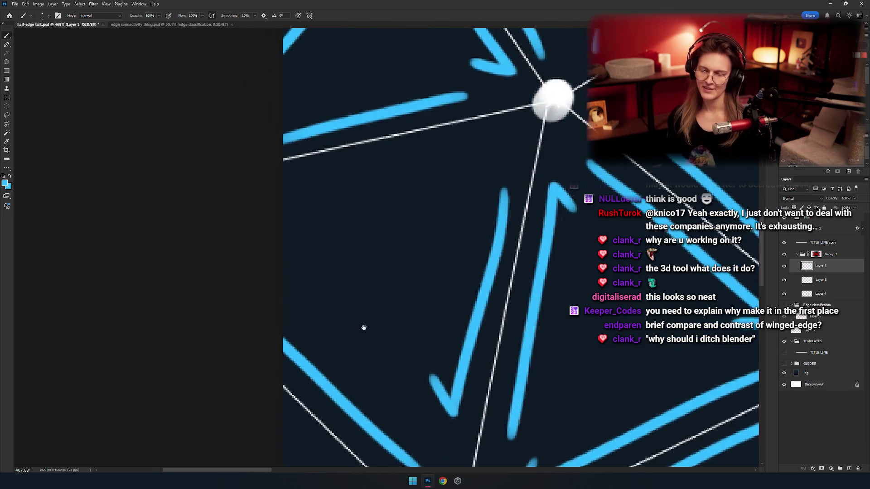
scroll(471, 127, "right", 2)
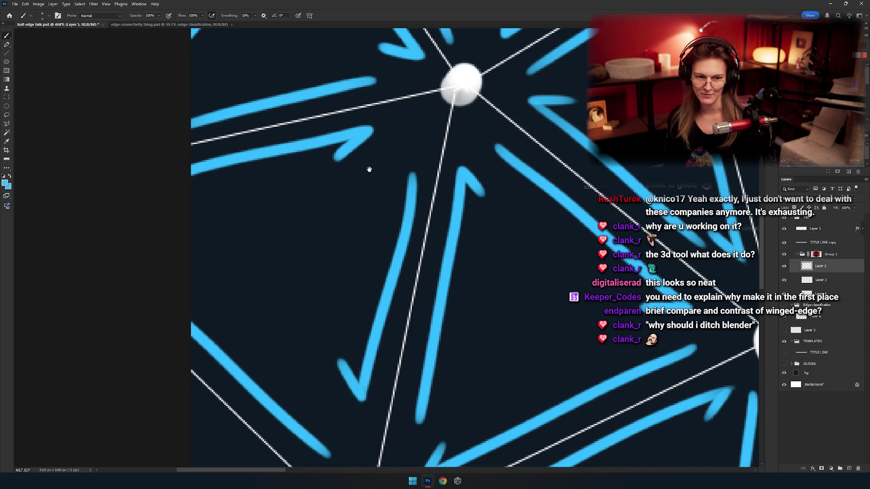
scroll(322, 231, "down", 5)
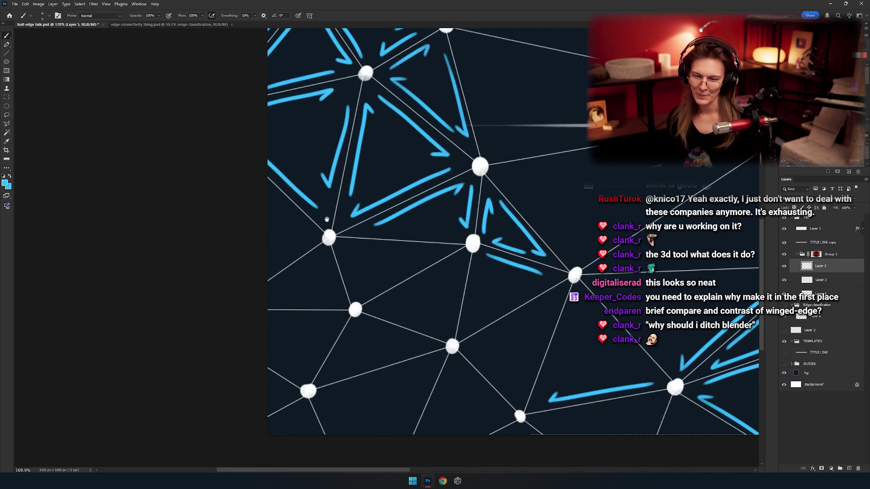
scroll(326, 219, "up", 4)
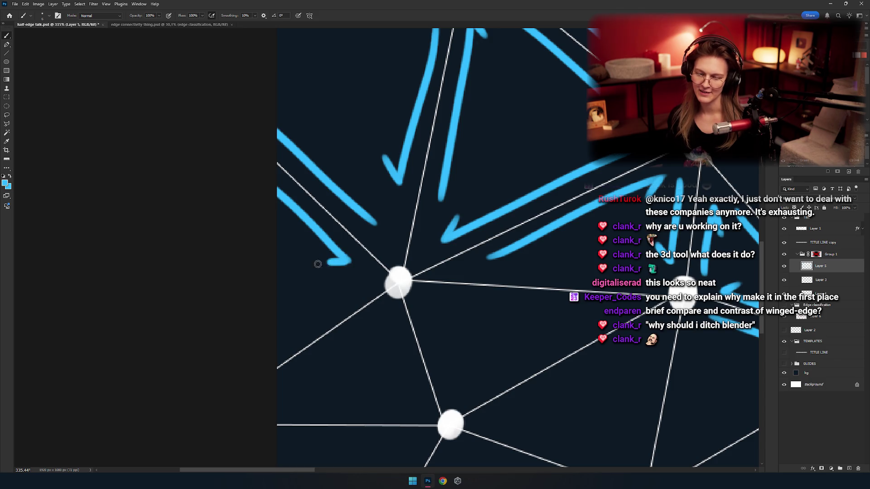
scroll(347, 263, "up", 2)
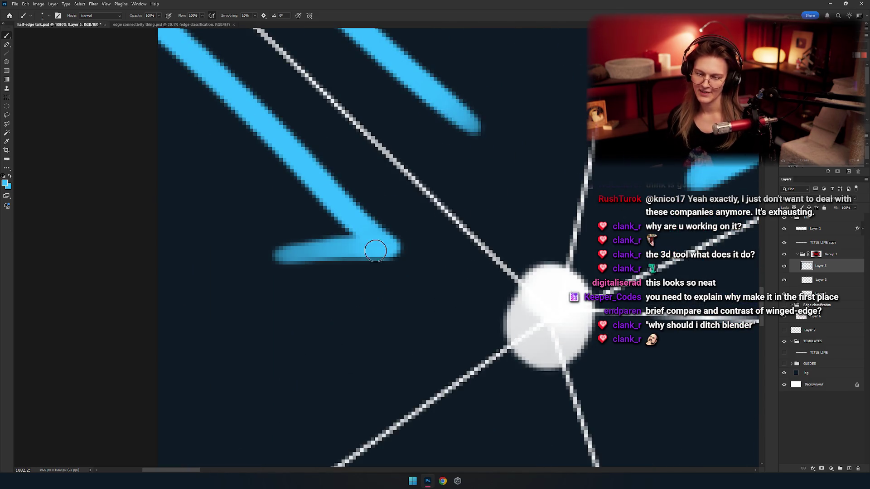
scroll(296, 243, "down", 4)
scroll(290, 265, "down", 5)
scroll(290, 267, "up", 6)
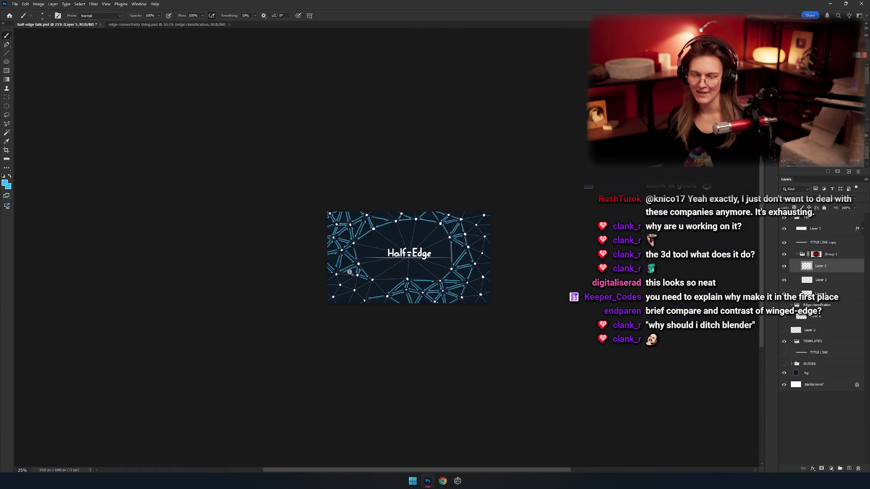
scroll(321, 263, "up", 6)
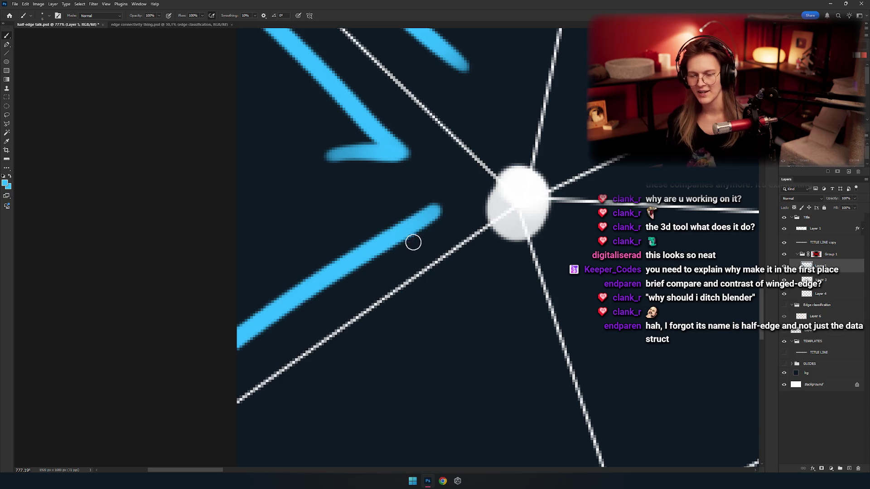
Replace the lower blue stroke with a straight line
scroll(315, 256, "down", 5)
scroll(326, 244, "up", 4)
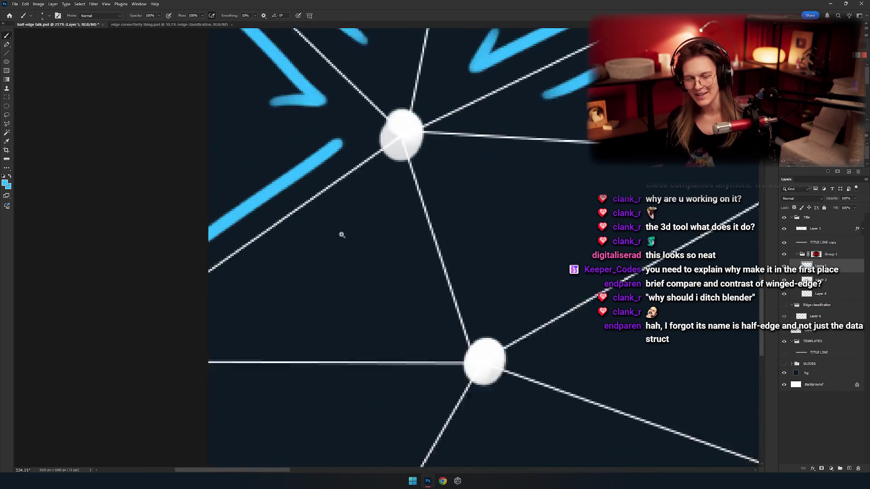
key("ctrl+z")
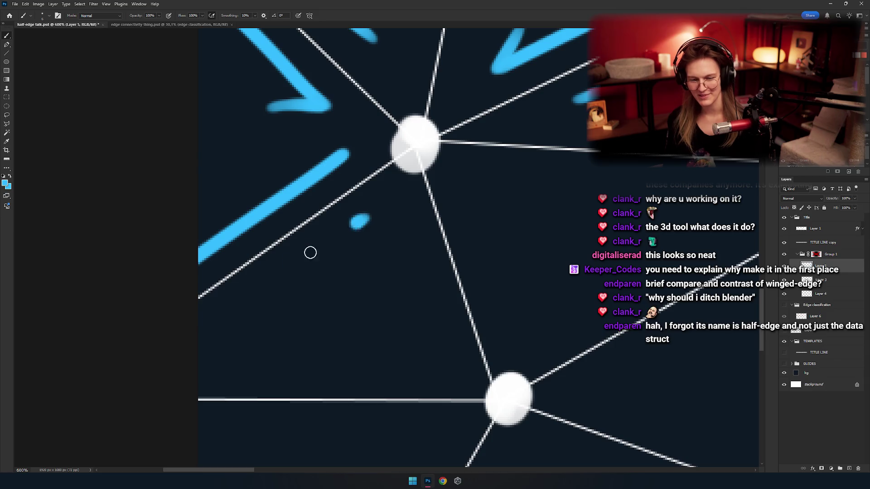
left_click(371, 221, "shift")
Draw a straight blue stroke from a dot toward the lower vertex
left_click_drag(366, 239, 285, 222)
left_click(329, 188)
left_click(366, 312, "shift")
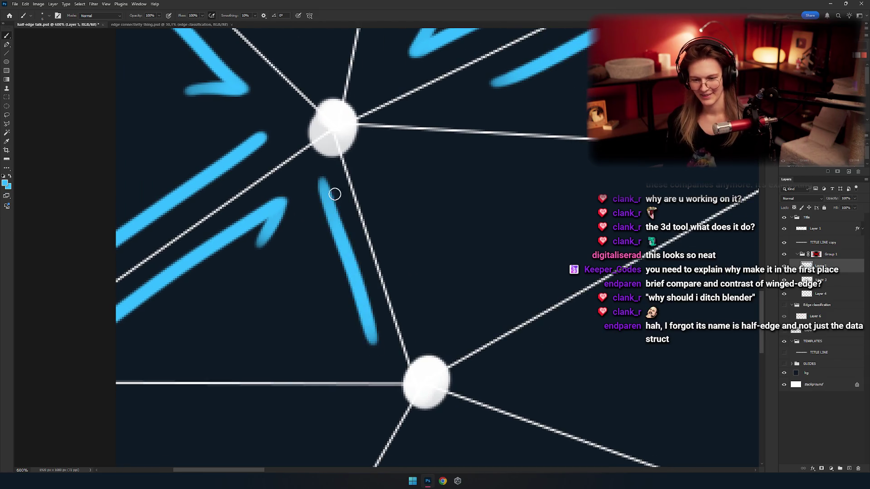
key("ctrl+z")
left_click(390, 363, "shift")
key("ctrl+z")
left_click(376, 340, "shift")
key("ctrl+z")
key("ctrl+shift+z")
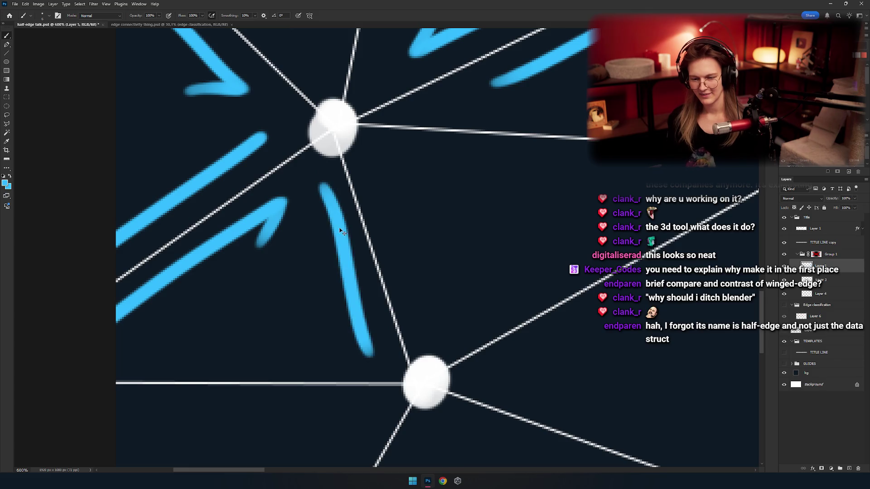
key("ctrl+z")
key("ctrl+shift+z")
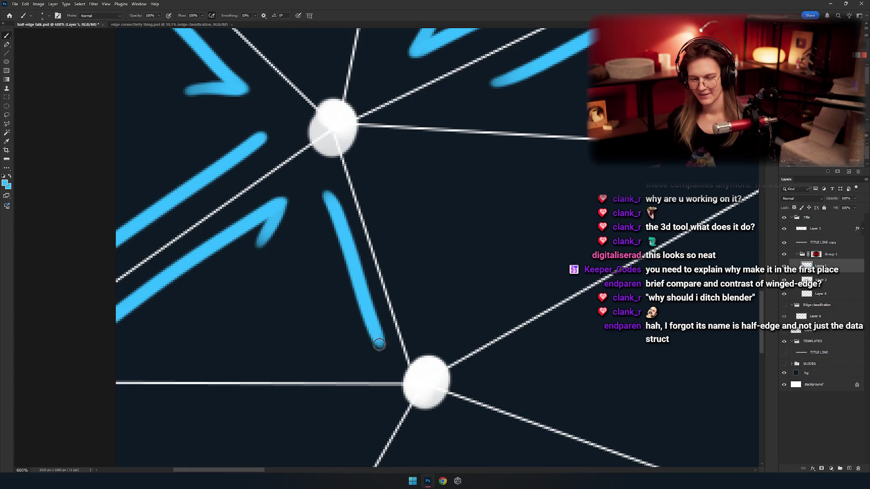
Add a straight horizontal blue stroke along the next edge
left_click_drag(380, 343, 473, 317)
left_click(480, 321, "shift")
key("ctrl+z")
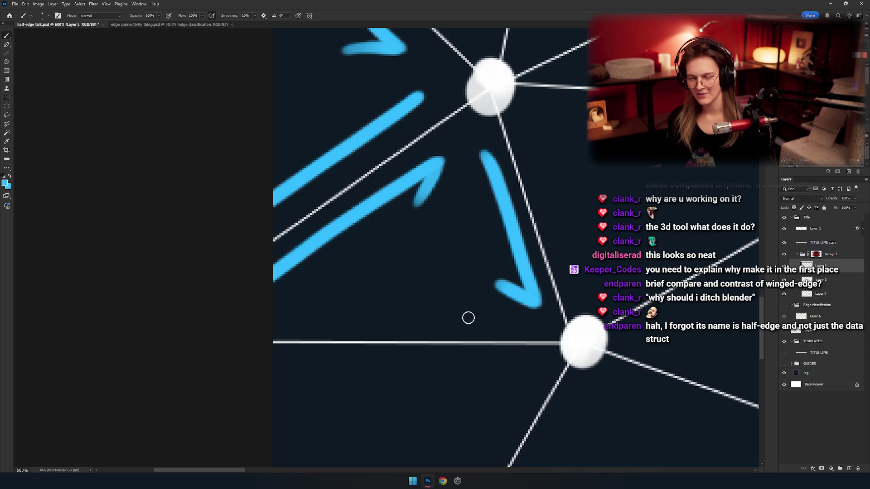
key("ctrl+shift+z")
key("ctrl+z")
key("ctrl+shift+z")
Try repainting a blue stroke beside the existing arrow
mouse_move(397, 316)
left_mouse_down()
mouse_move(373, 322)
mouse_move(354, 299)
left_mouse_up()
scroll(354, 299, "down", 5)
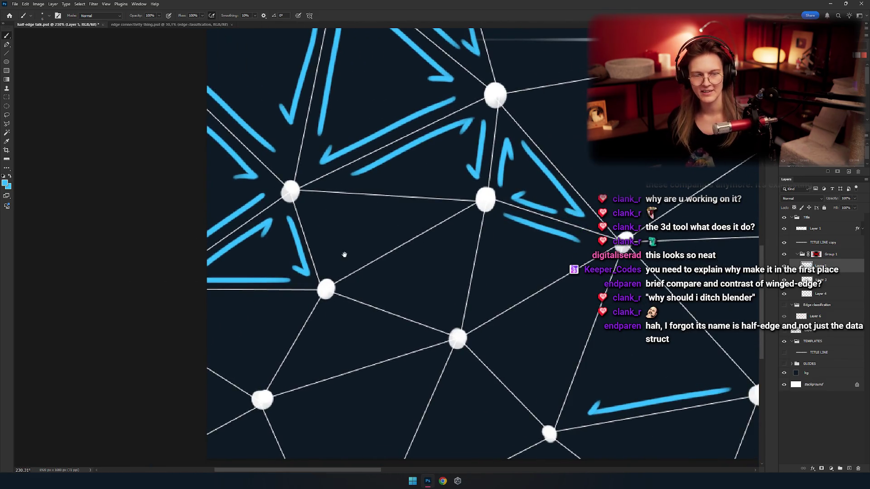
scroll(376, 298, "up", 5)
key("ctrl+z")
left_click_drag(309, 133, 369, 294)
key("ctrl+z")
mouse_move(315, 131)
left_mouse_down()
mouse_move(354, 278)
mouse_move(379, 303)
left_mouse_up()
key("ctrl+z")
key("ctrl+z")
Paint a long blue arrow beside the neighbouring white edge
left_click_drag(384, 186, 328, 210)
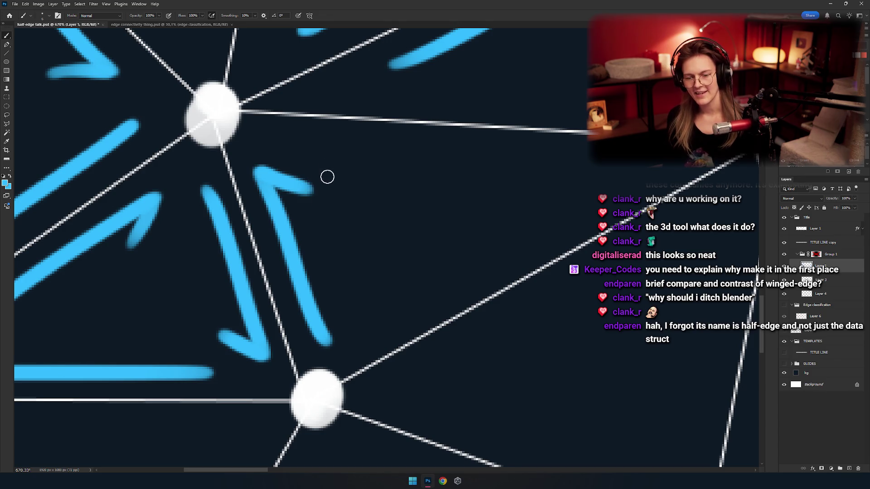
left_click_drag(327, 176, 315, 169)
scroll(355, 189, "down", 3)
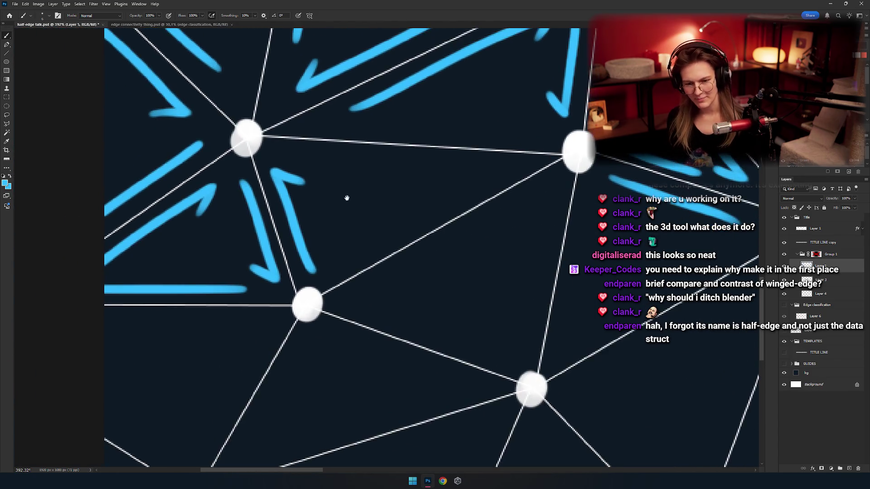
scroll(355, 249, "up", 3)
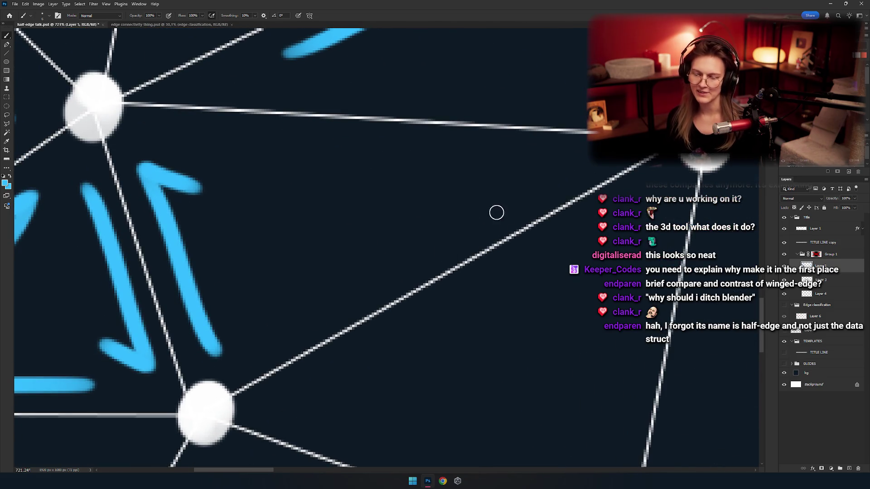
mouse_move(542, 181)
left_mouse_down()
mouse_move(254, 340)
mouse_move(291, 317)
left_mouse_up()
key("ctrl+z")
key("ctrl+z")
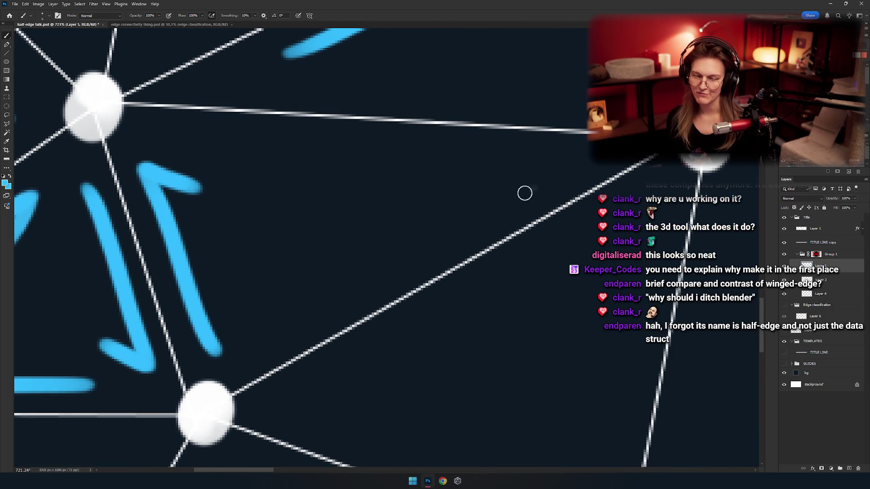
mouse_move(528, 193)
left_mouse_down()
mouse_move(261, 341)
mouse_move(287, 289)
left_mouse_up()
Paint a horizontal blue stroke below the edge with a hooked left-end arrowhead
mouse_move(226, 153)
left_mouse_down()
mouse_move(301, 178)
mouse_move(534, 169)
left_mouse_up()
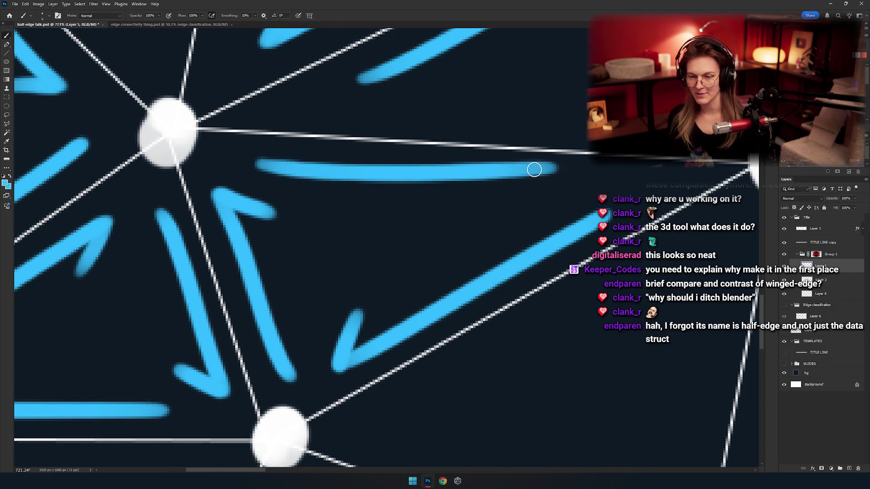
key("ctrl+z")
mouse_move(259, 164)
left_mouse_down()
mouse_move(545, 172)
mouse_move(549, 189)
mouse_move(294, 166)
mouse_move(549, 188)
mouse_move(387, 270)
mouse_move(448, 313)
mouse_move(445, 231)
left_mouse_up()
key("ctrl+z")
key("ctrl+z")
key("ctrl+z")
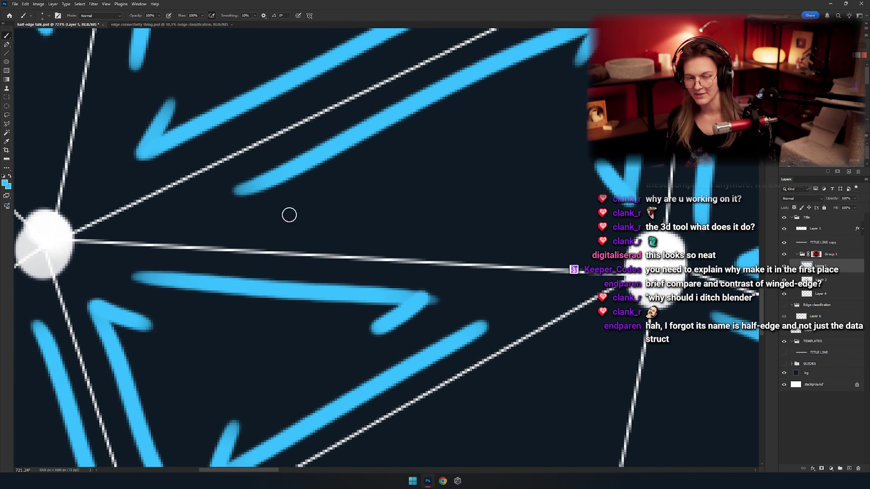
left_click_drag(289, 215, 577, 223)
key("ctrl+z")
key("ctrl+z")
left_click_drag(350, 193, 301, 227)
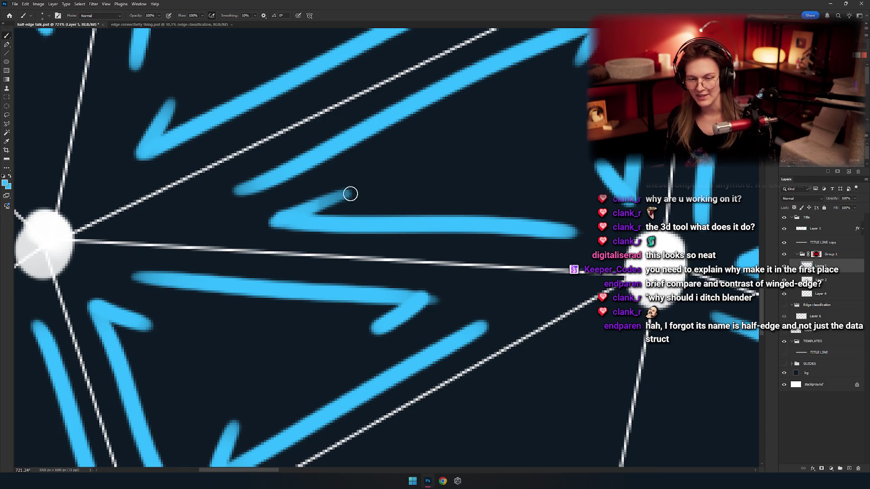
scroll(322, 218, "down", 6)
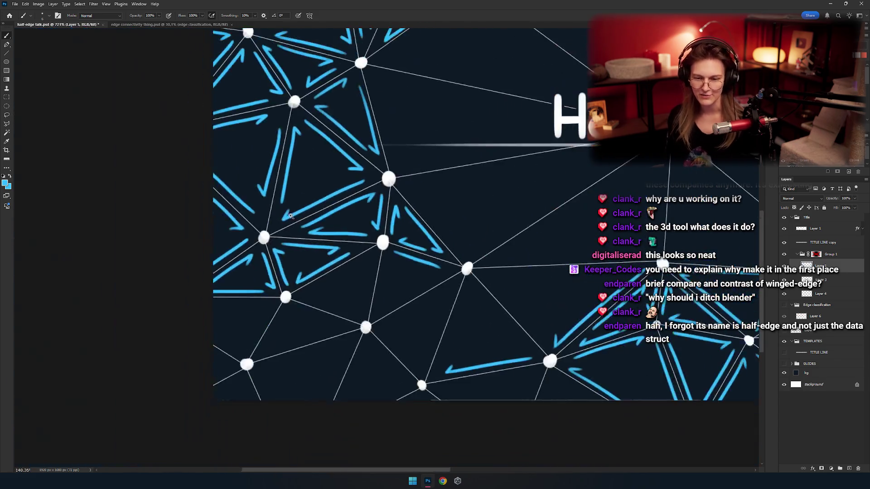
Redraw the upper arm of the arrowhead
scroll(366, 229, "up", 6)
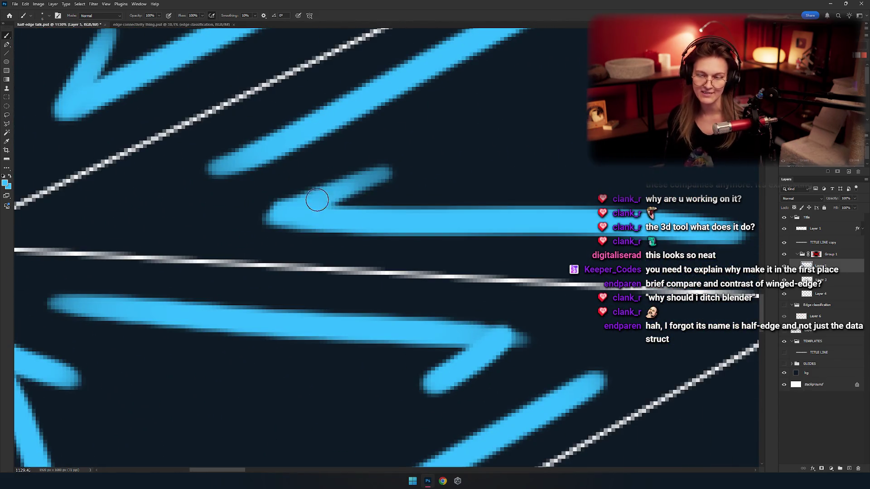
left_click_drag(392, 169, 291, 207)
key("ctrl+z")
left_click_drag(393, 169, 335, 205)
scroll(361, 197, "down", 6)
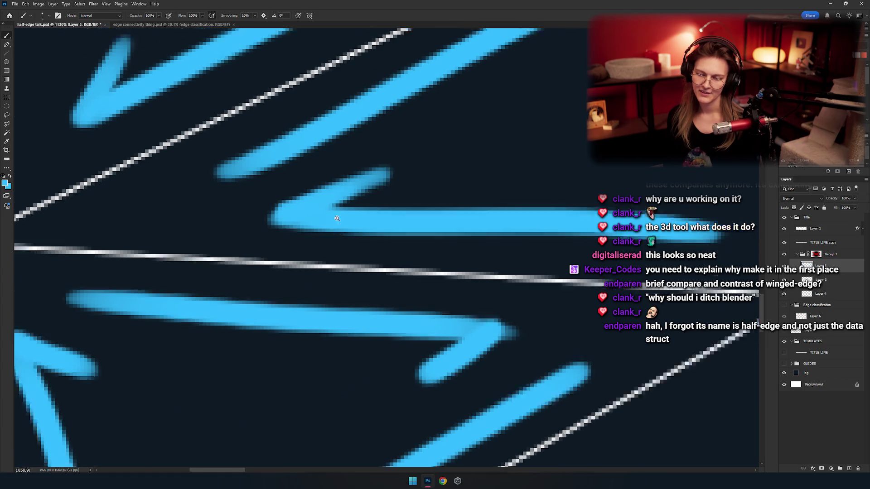
scroll(377, 214, "up", 3)
scroll(377, 214, "up", 4)
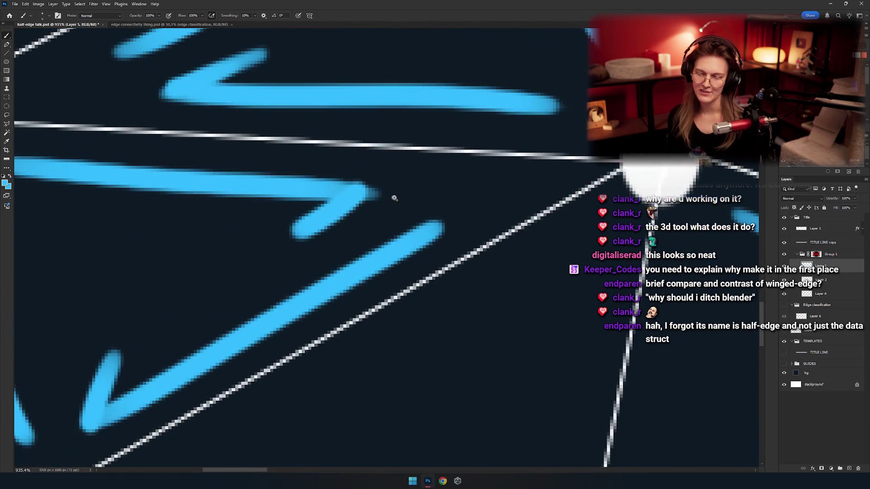
Enlarge the Eraser, return to the Brush, and add a lower barb completing the arrowhead
key("e")
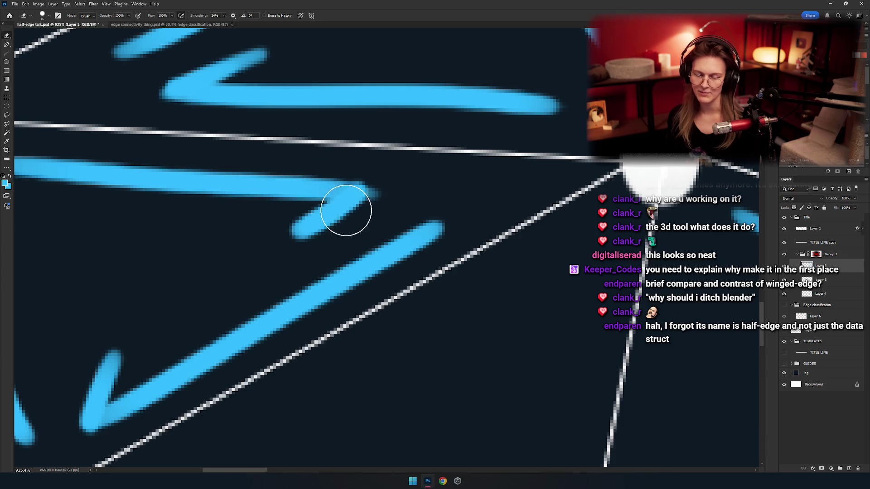
left_click_drag(352, 238, 372, 238)
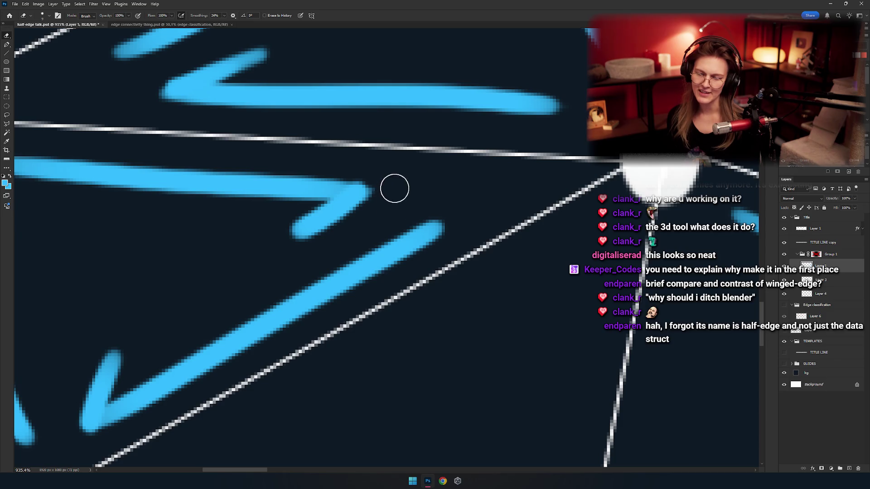
key("b")
scroll(401, 208, "down", 5)
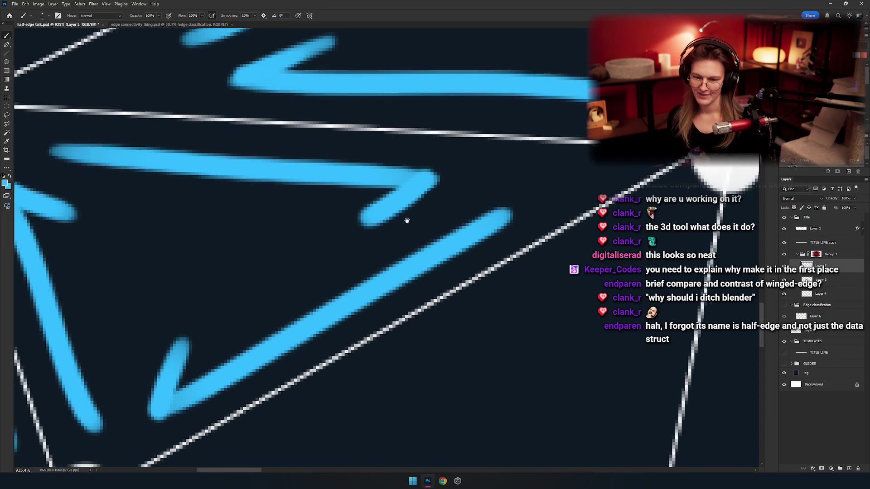
scroll(408, 218, "up", 5)
scroll(428, 236, "up", 2)
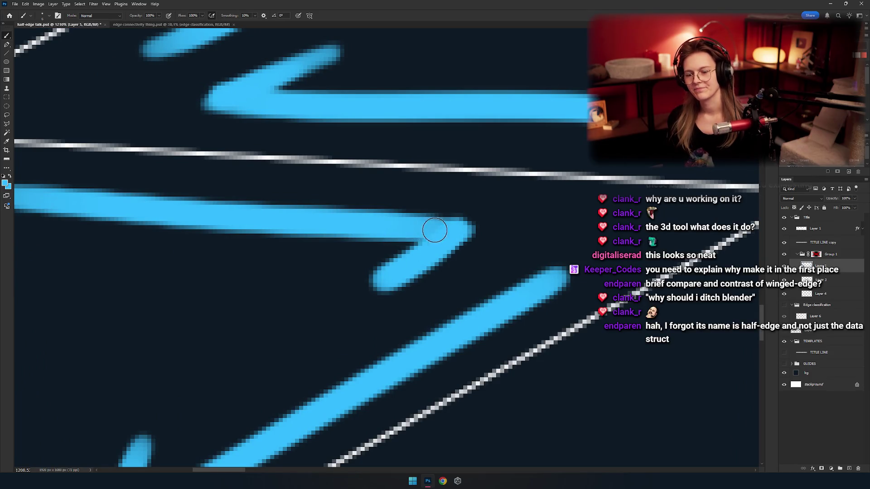
scroll(388, 249, "down", 5)
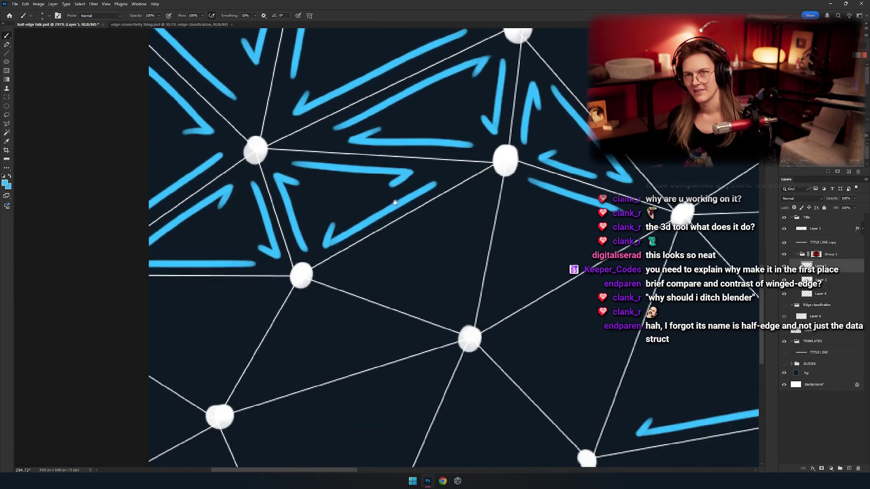
scroll(371, 209, "down", 1)
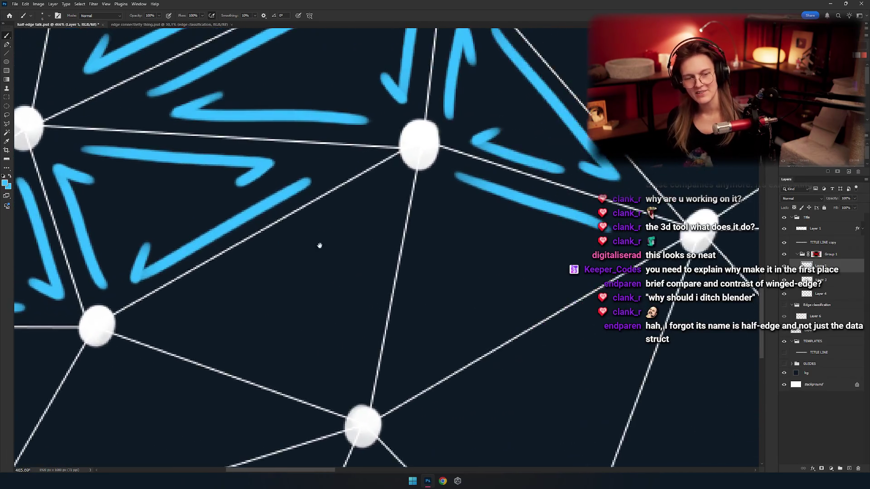
scroll(354, 246, "up", 6)
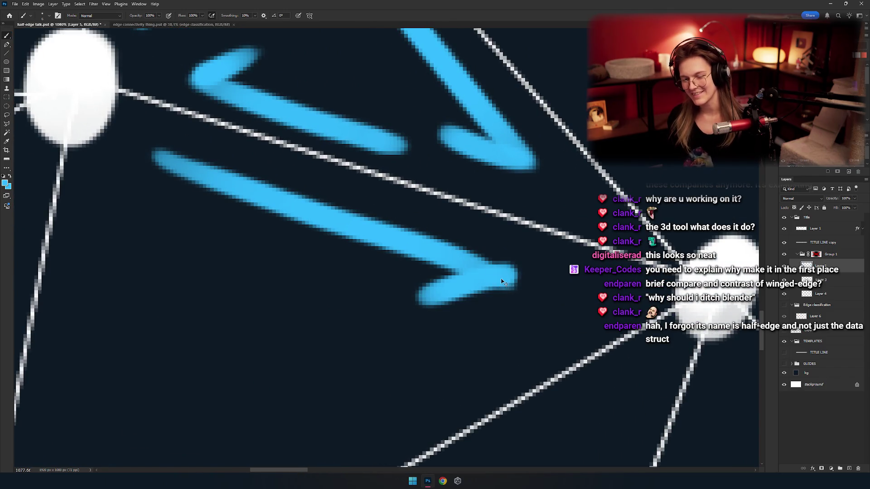
left_click_drag(503, 276, 412, 301)
scroll(494, 286, "down", 2)
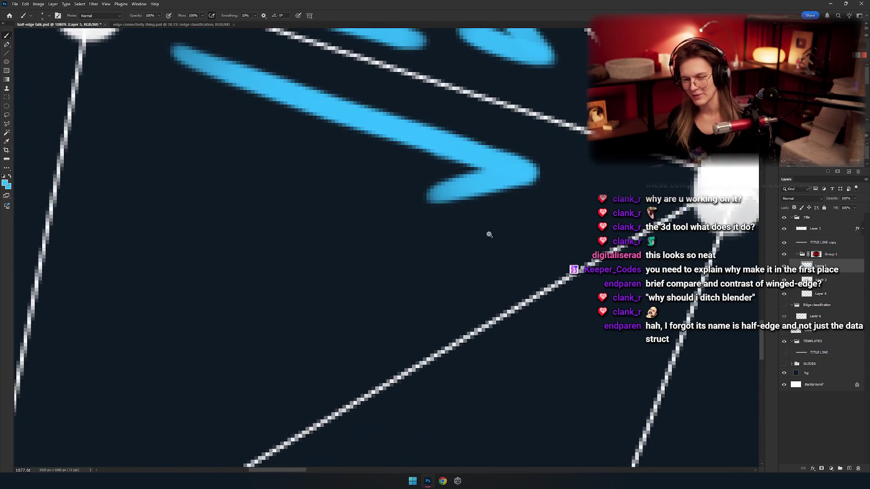
Paint a diagonal blue arrow beside the edge with a barb at its lower-left end
left_click_drag(542, 206, 274, 364)
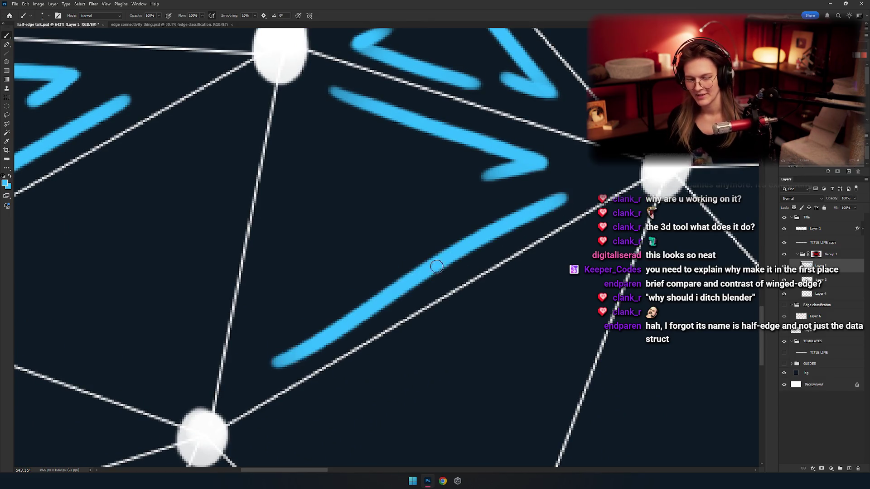
key("ctrl+z")
left_click_drag(543, 199, 259, 365)
left_click_drag(346, 318, 419, 292)
key("ctrl+z")
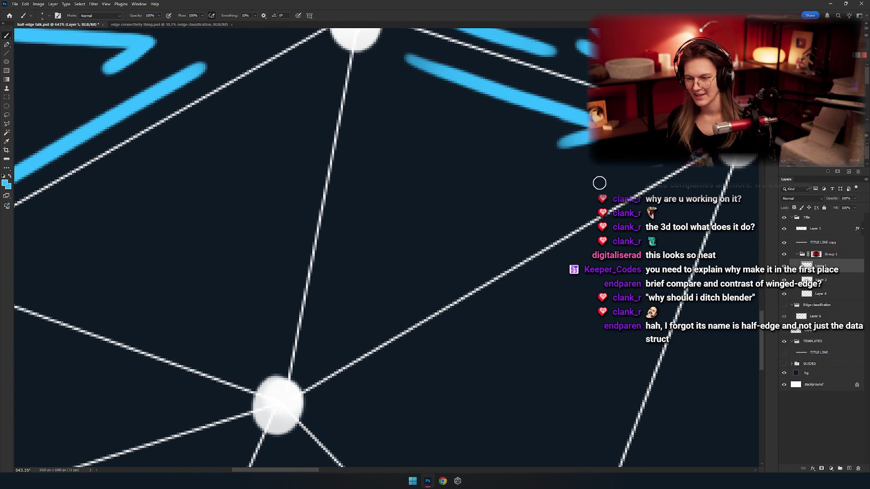
left_click_drag(594, 182, 337, 336)
key("ctrl+z")
mouse_move(602, 182)
left_mouse_down()
mouse_move(387, 307)
mouse_move(369, 290)
left_mouse_up()
left_click_drag(384, 290, 410, 324)
Paint a straight vertical blue stroke beside the neighbouring edge
left_click_drag(378, 358, 399, 313)
left_click_drag(429, 297, 407, 321)
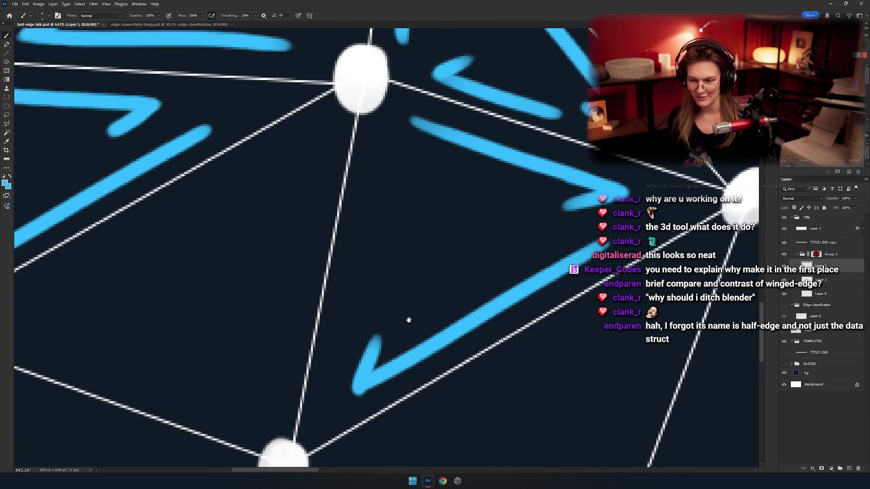
mouse_move(389, 158)
left_mouse_down()
mouse_move(341, 365)
mouse_move(380, 232)
left_mouse_up()
key("ctrl+z")
mouse_move(354, 358)
left_mouse_down()
mouse_move(392, 159)
mouse_move(352, 361)
left_mouse_up()
key("ctrl+z")
key("ctrl+z")
left_click_drag(388, 159, 350, 361)
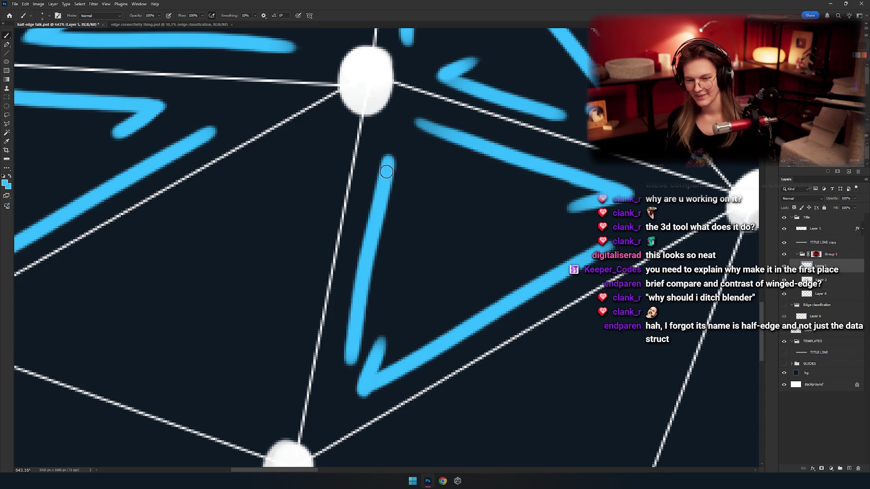
key("ctrl+z")
key("ctrl+z")
left_click_drag(388, 155, 352, 346)
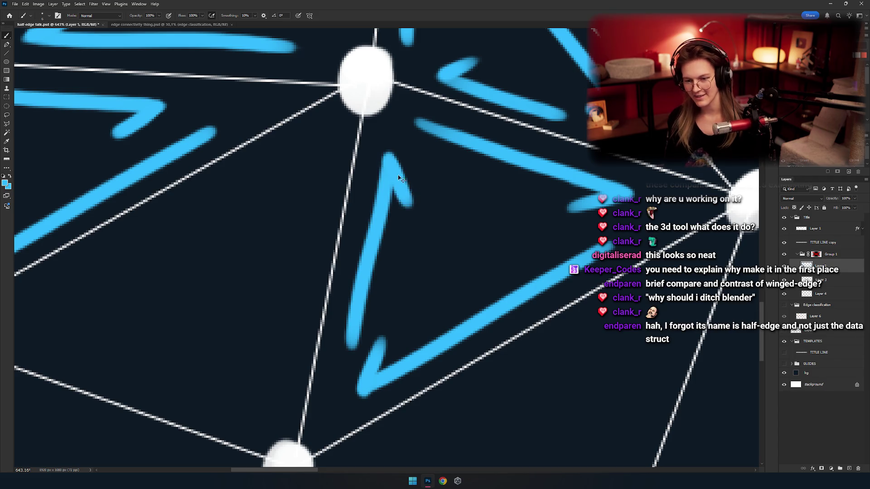
Paint a long blue stroke from the upper node toward the lower node
left_click_drag(405, 181, 551, 169)
mouse_move(475, 134)
left_mouse_down()
mouse_move(427, 373)
mouse_move(476, 168)
mouse_move(419, 397)
mouse_move(408, 311)
mouse_move(420, 307)
mouse_move(411, 283)
left_mouse_up()
key("ctrl+z")
key("ctrl+z")
mouse_move(281, 265)
left_mouse_down()
mouse_move(499, 338)
mouse_move(322, 284)
mouse_move(487, 342)
mouse_move(469, 323)
left_mouse_up()
key("ctrl+z")
key("ctrl+z")
key("ctrl+z")
left_click_drag(266, 252, 492, 333)
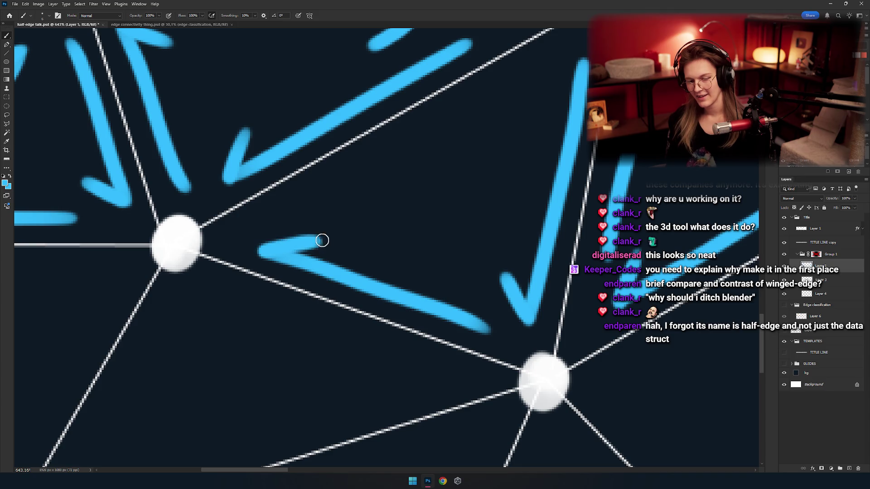
key("ctrl+z")
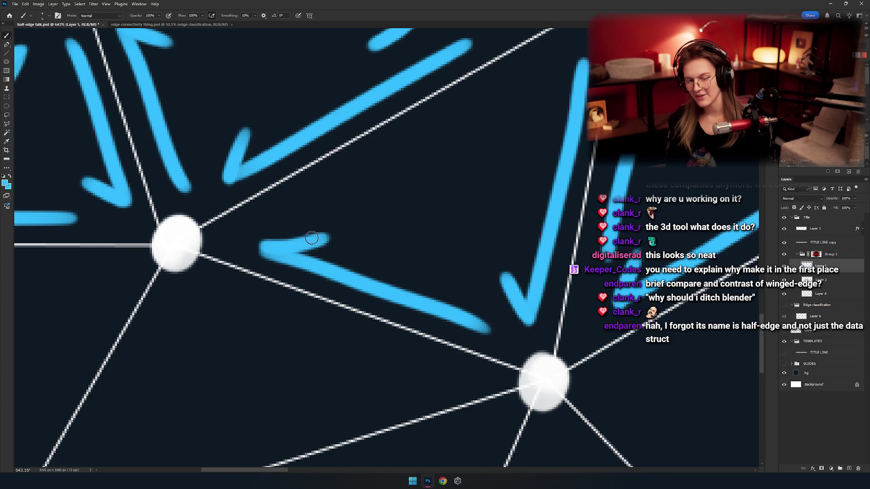
Paint a long blue stroke parallel below the diagonal white edge
left_click_drag(358, 227, 358, 263)
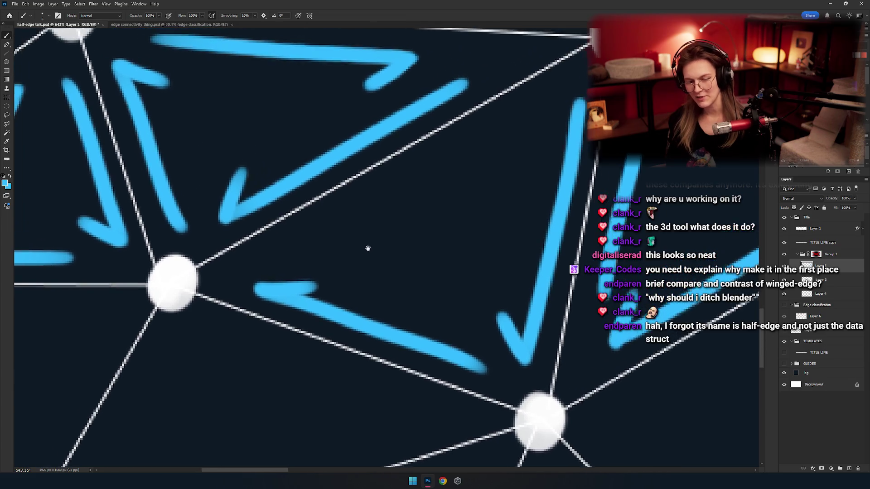
key("ctrl+z")
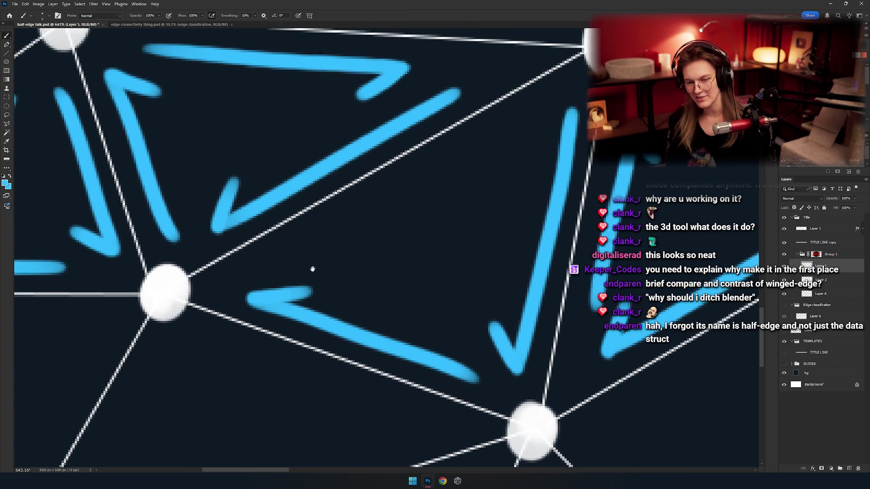
scroll(311, 268, "right", 2)
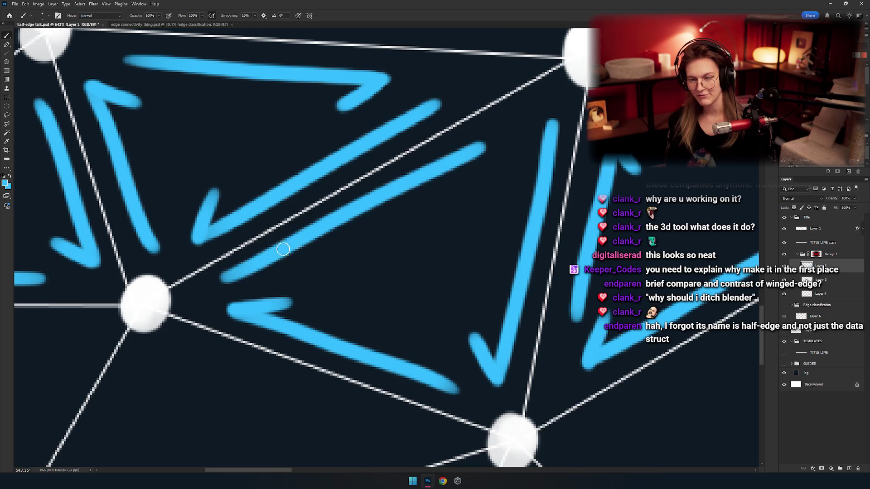
mouse_move(483, 148)
left_mouse_down()
mouse_move(231, 288)
mouse_move(357, 212)
mouse_move(246, 273)
left_mouse_up()
key("ctrl+z")
scroll(427, 192, "right", 2)
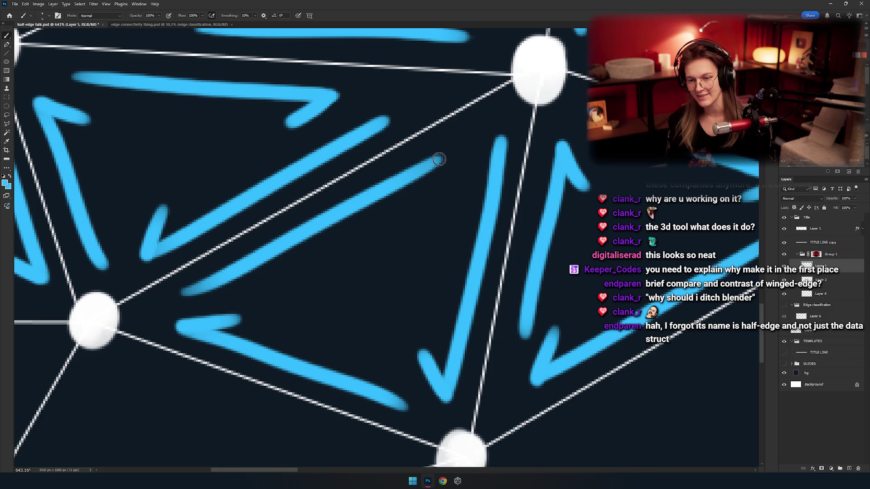
mouse_move(337, 237)
left_mouse_down()
mouse_move(296, 325)
mouse_move(330, 181)
left_mouse_up()
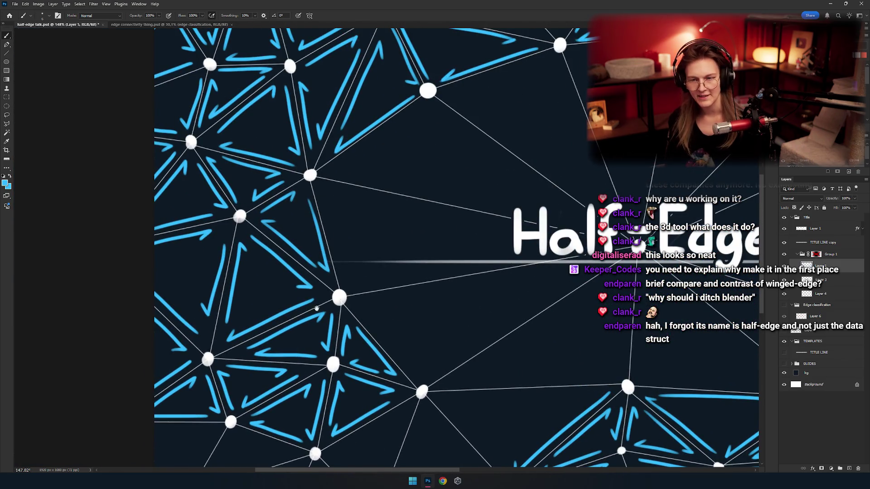
Zoom in and paint a short straight blue stroke and a long stroke beside the vertical white edge
mouse_move(316, 308)
left_mouse_down()
mouse_move(311, 272)
mouse_move(341, 266)
mouse_move(332, 295)
mouse_move(322, 286)
mouse_move(396, 162)
left_mouse_up()
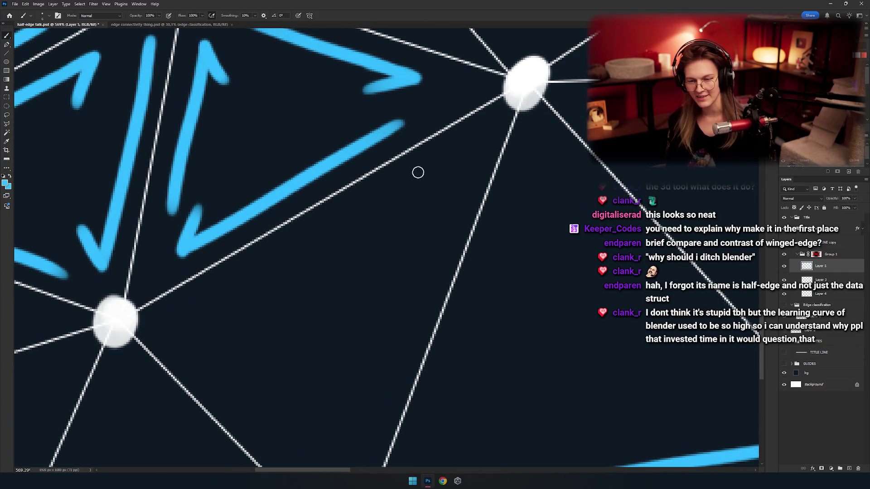
left_click_drag(424, 174, 204, 319)
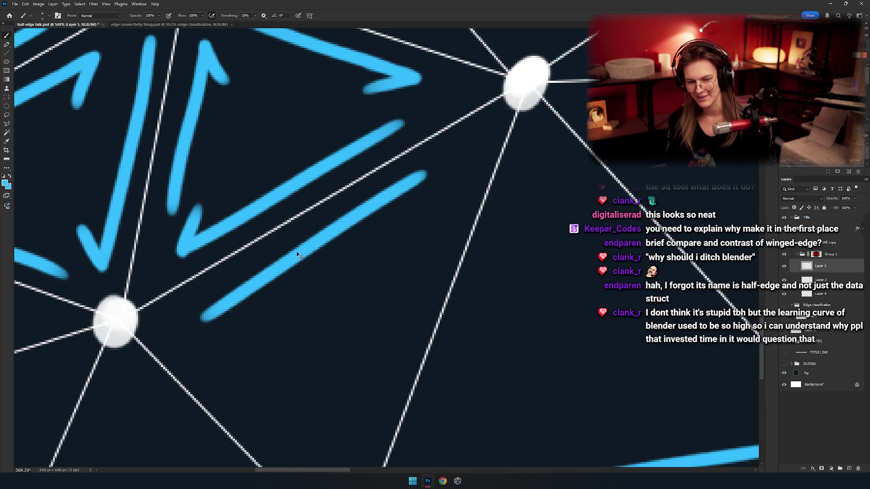
key("ctrl+z")
left_click(412, 181, "shift")
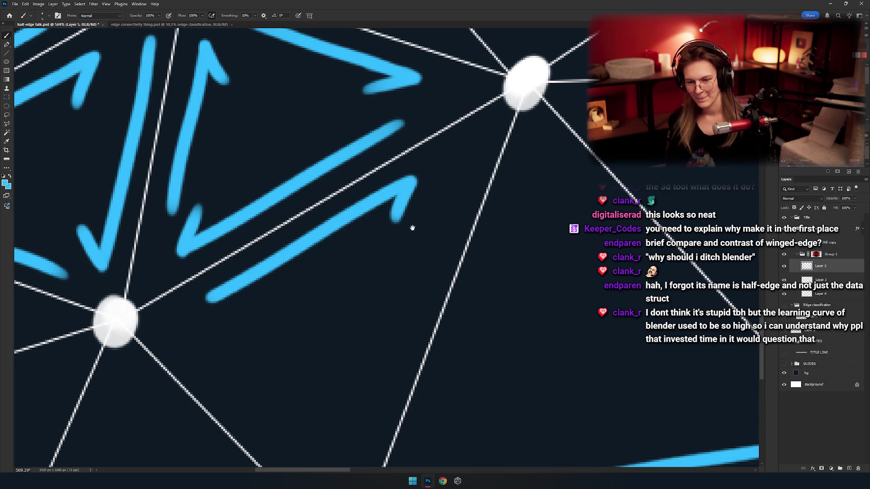
scroll(412, 227, "down", 2)
left_click_drag(450, 118, 345, 362)
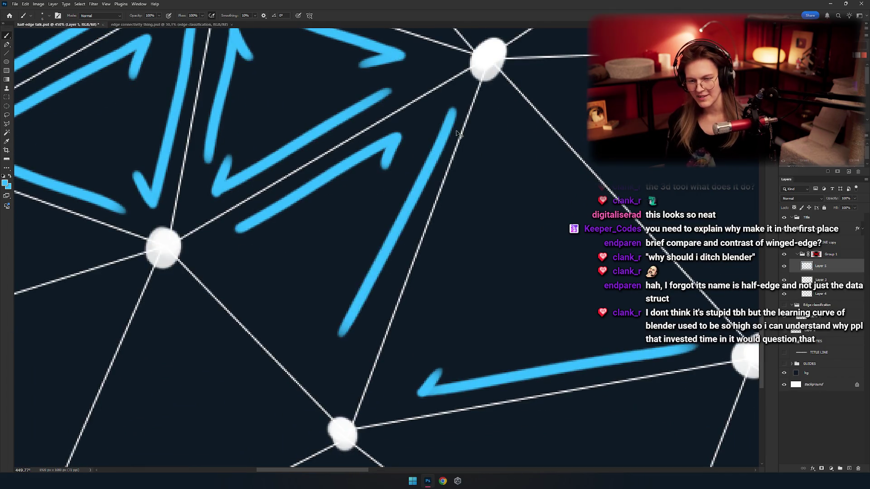
key("ctrl+z")
key("ctrl+z")
left_click_drag(442, 118, 343, 372)
scroll(397, 258, "down", 2)
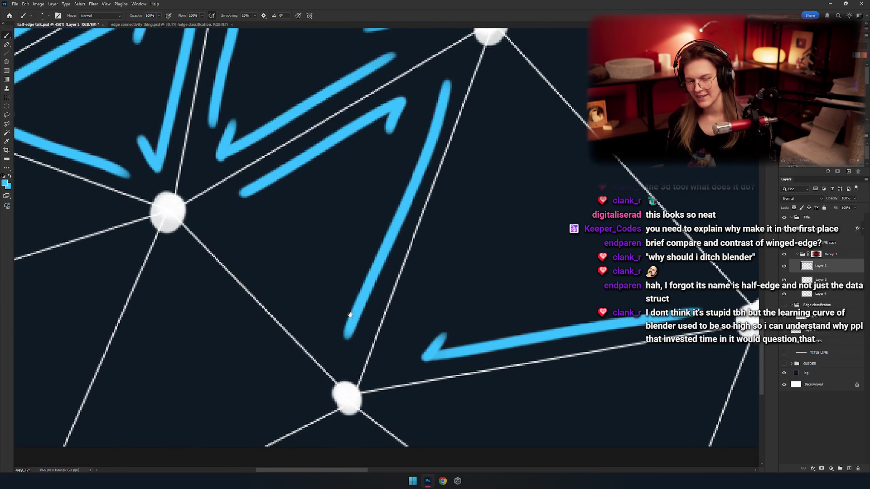
key("ctrl+z")
mouse_move(448, 91)
left_mouse_down()
mouse_move(353, 328)
mouse_move(384, 305)
mouse_move(402, 324)
left_mouse_up()
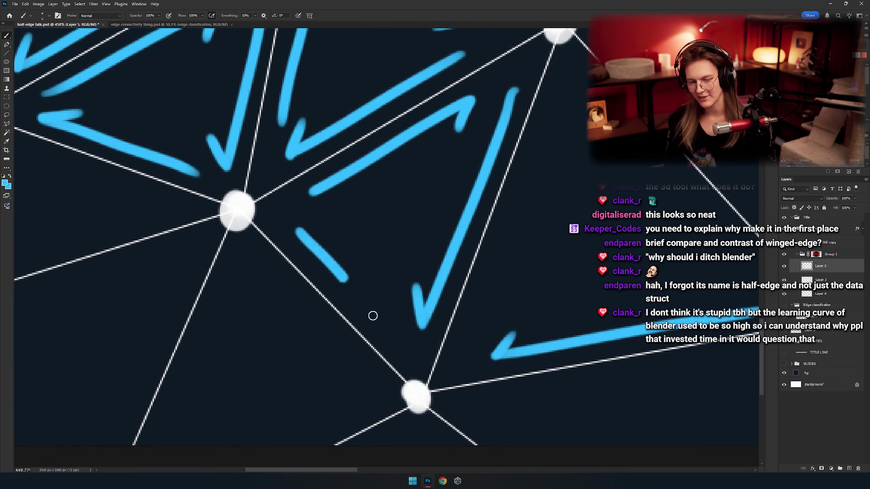
Paint blue diagonal arrow strokes beside the white edges, redrawing the misplaced ones
left_click_drag(288, 228, 392, 337)
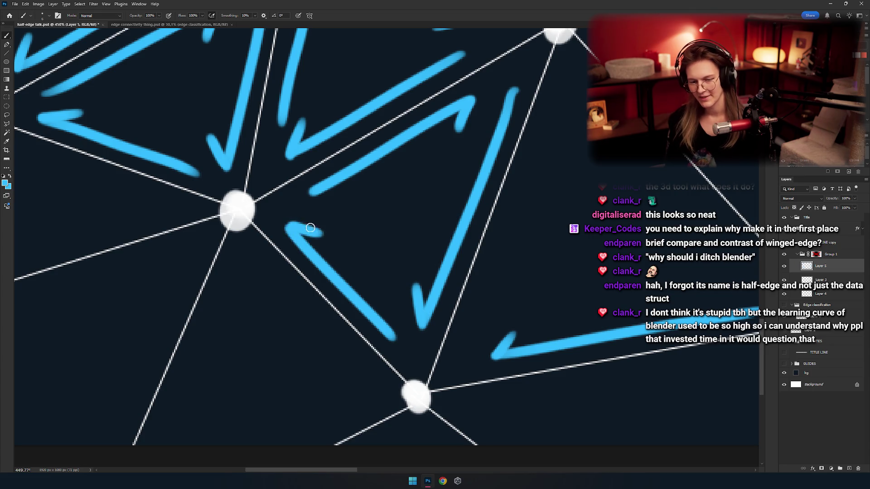
scroll(325, 232, "down", 1)
scroll(324, 233, "left", 1)
key("ctrl+z")
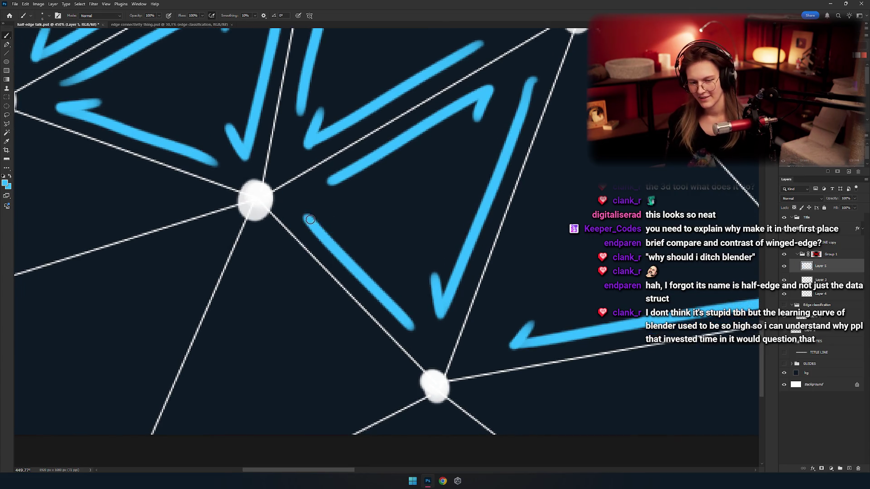
scroll(321, 221, "down", 5)
scroll(321, 221, "left", 2)
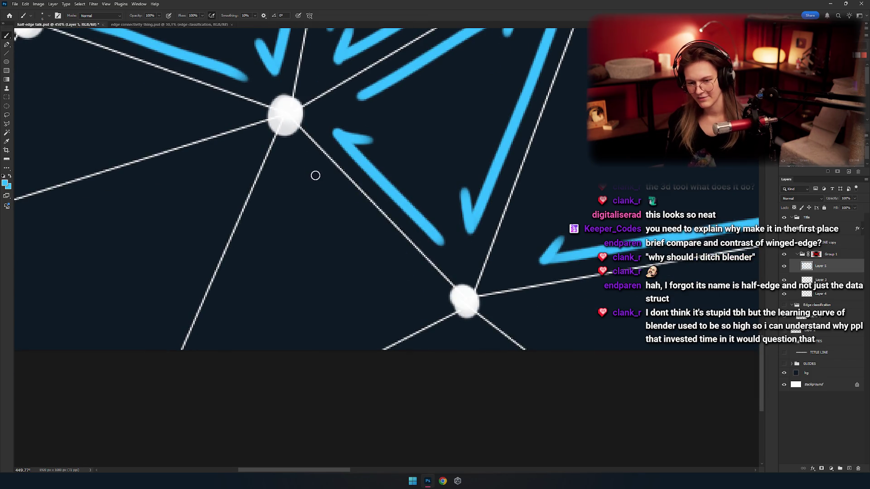
mouse_move(305, 159)
left_mouse_down()
mouse_move(415, 271)
mouse_move(316, 165)
mouse_move(408, 265)
mouse_move(365, 285)
left_mouse_up()
key("ctrl+z")
scroll(370, 213, "up", 3)
scroll(426, 293, "down", 4)
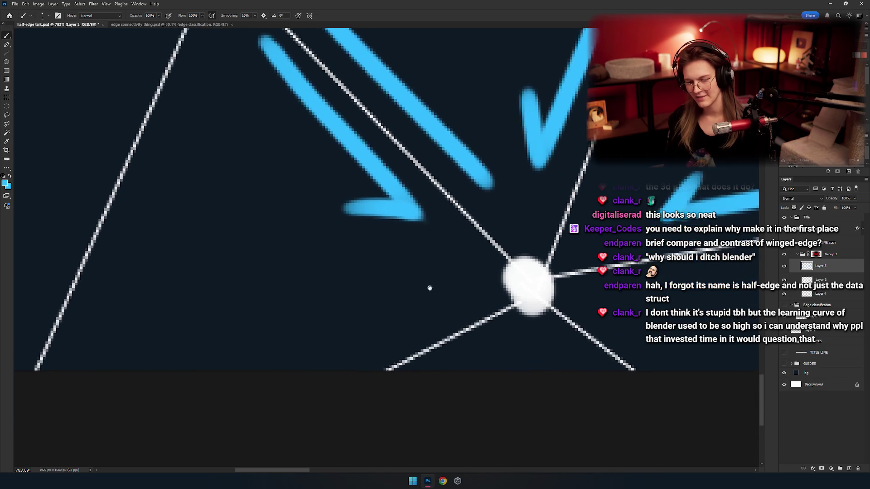
scroll(430, 288, "left", 1)
Paint straight blue strokes running down-left along the white edge toward the central vertex
left_click_drag(463, 290, 299, 381)
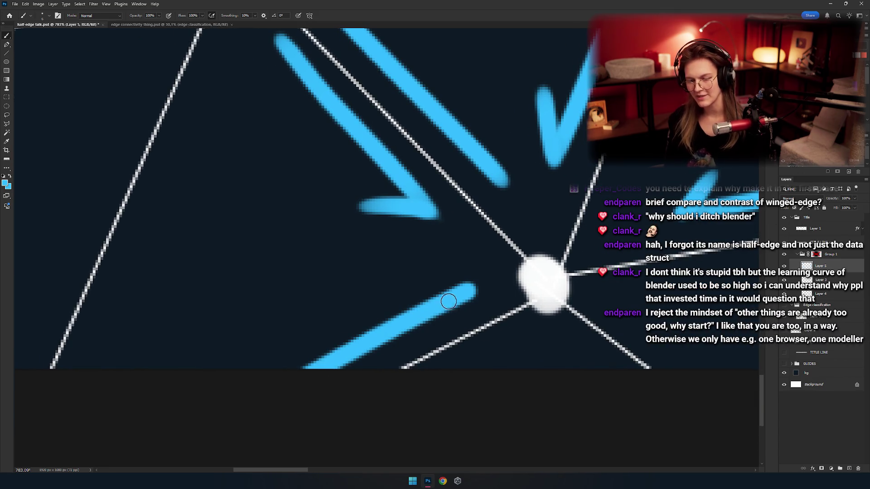
scroll(356, 332, "down", 5)
scroll(358, 206, "up", 3)
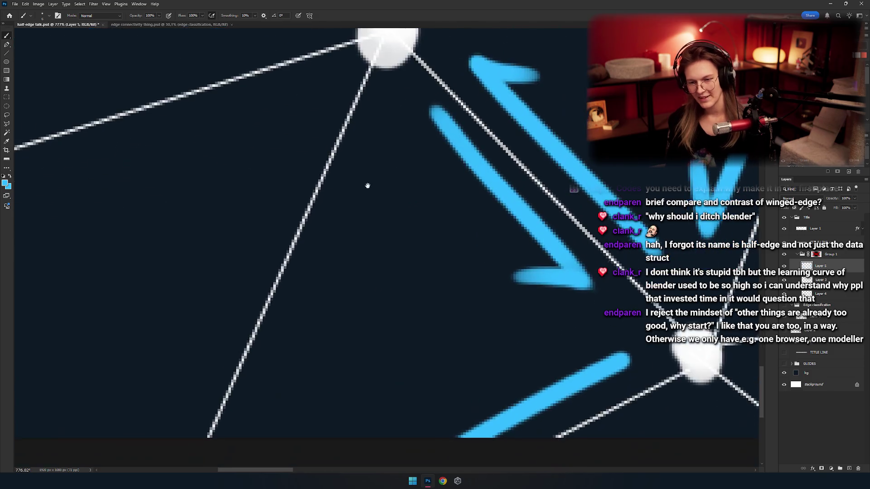
left_click_drag(380, 160, 283, 409)
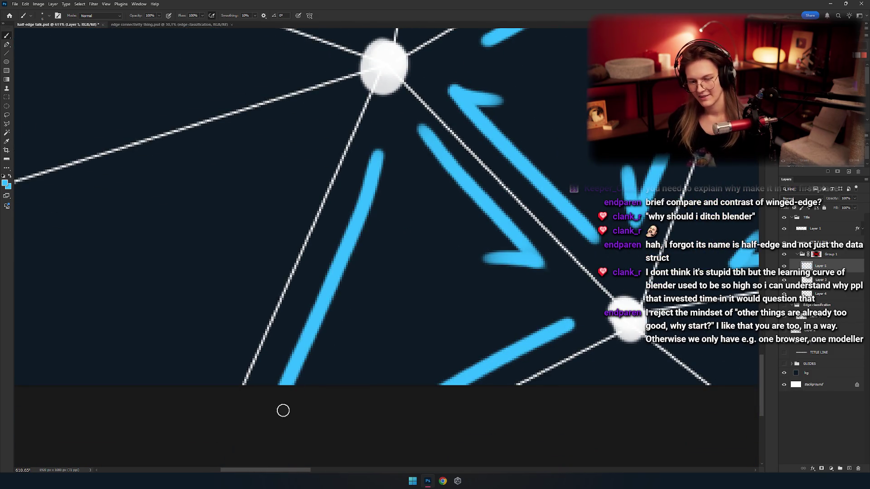
key("ctrl+z")
left_click_drag(377, 158, 272, 389)
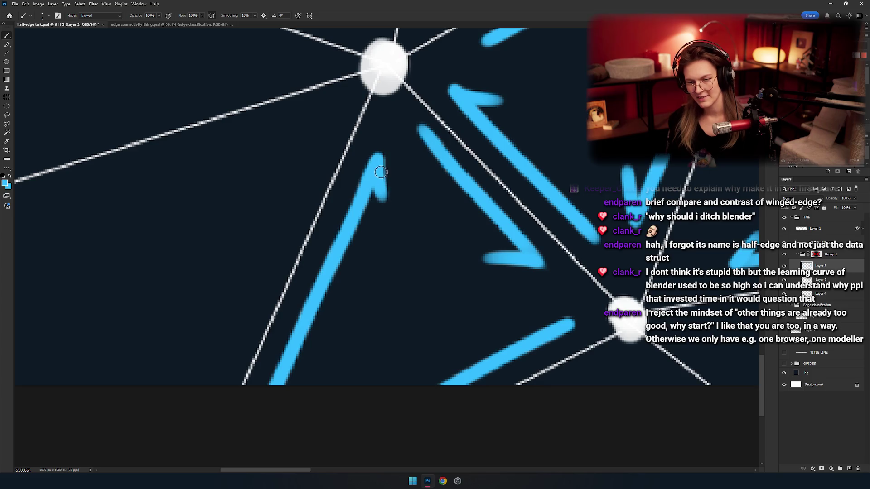
left_click_drag(386, 234, 337, 241)
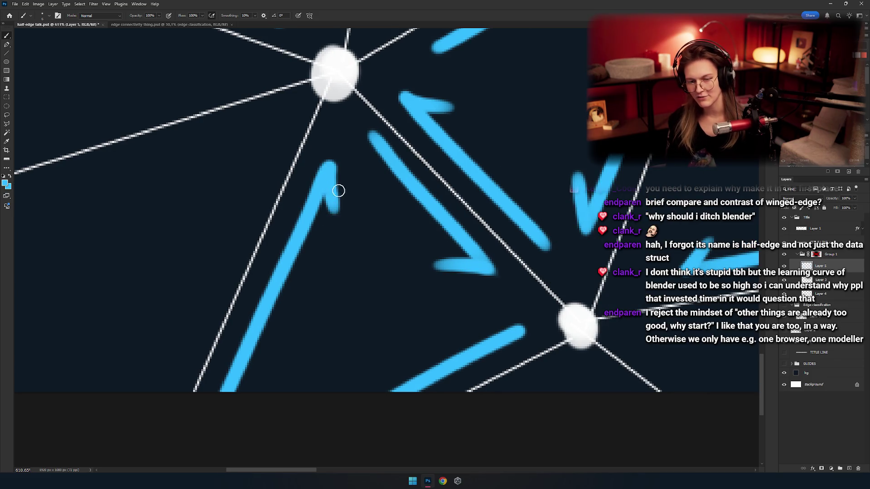
scroll(317, 226, "down", 5)
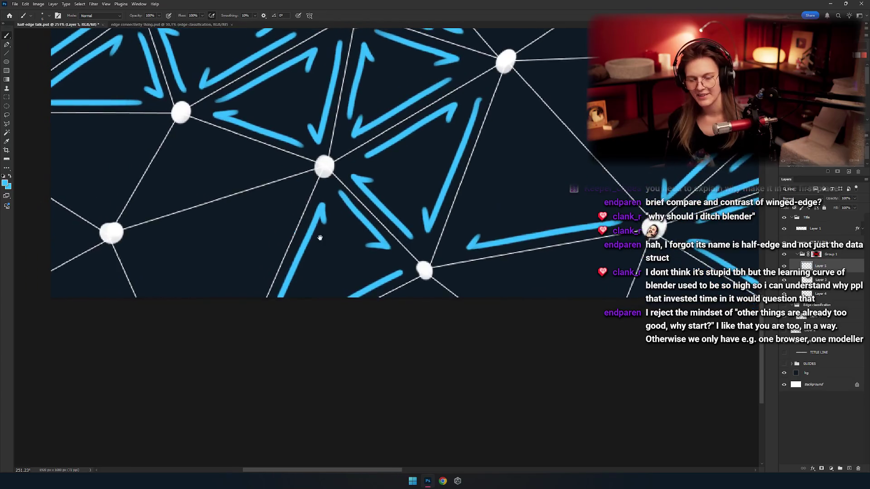
Paint a diagonal blue stroke beside the edge and keep it
scroll(291, 183, "down", 3)
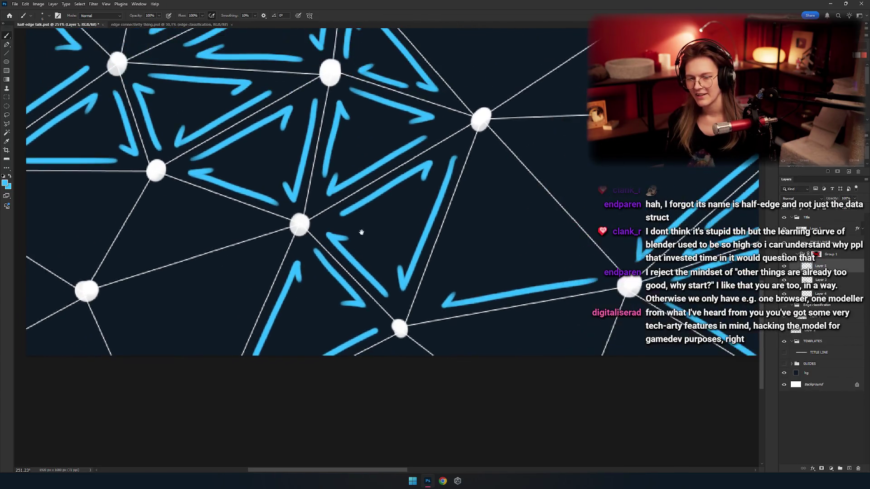
scroll(330, 253, "up", 3)
scroll(344, 220, "up", 3)
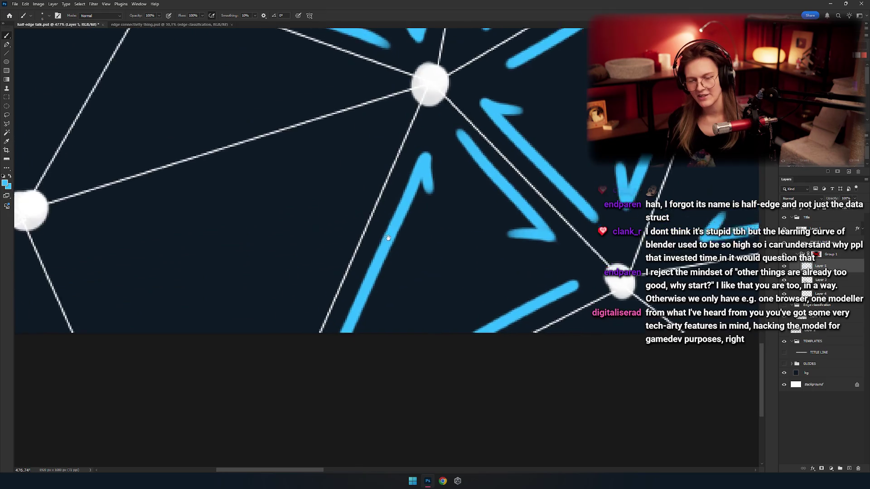
left_click_drag(355, 188, 394, 186)
left_click_drag(410, 144, 304, 316)
key("ctrl+z")
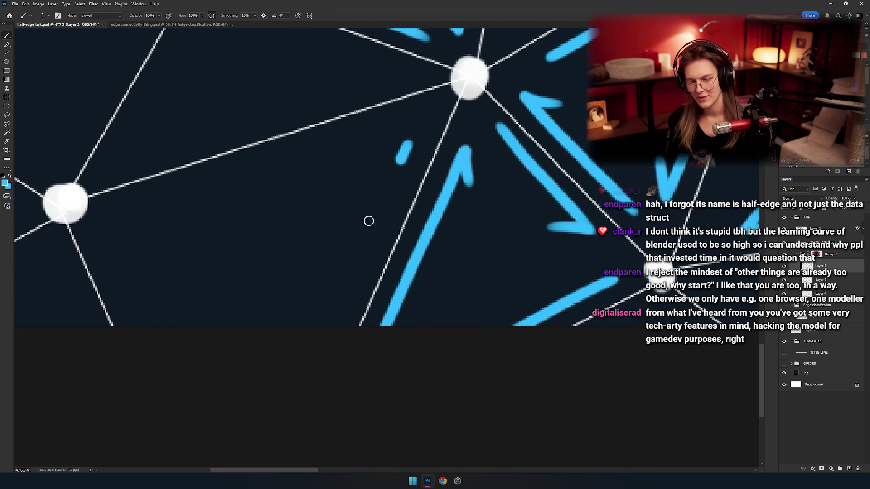
key("ctrl+z")
mouse_move(405, 145)
left_mouse_down()
mouse_move(301, 321)
mouse_move(323, 325)
left_mouse_up()
scroll(394, 211, "left", 3)
scroll(393, 210, "up", 2)
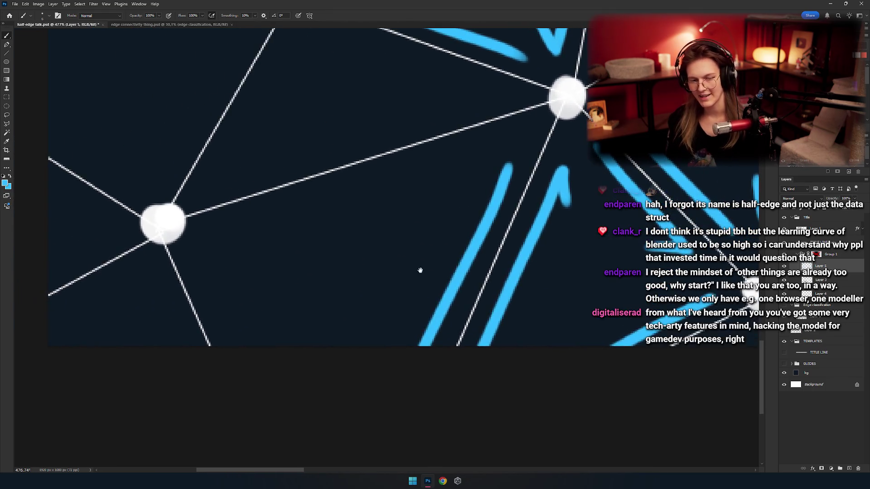
Paint a longer blue stroke just below the white edge, retrying its position and hooked end
mouse_move(208, 253)
left_mouse_down()
mouse_move(428, 175)
mouse_move(443, 181)
left_mouse_up()
key("ctrl+z")
key("ctrl+z")
key("ctrl+z")
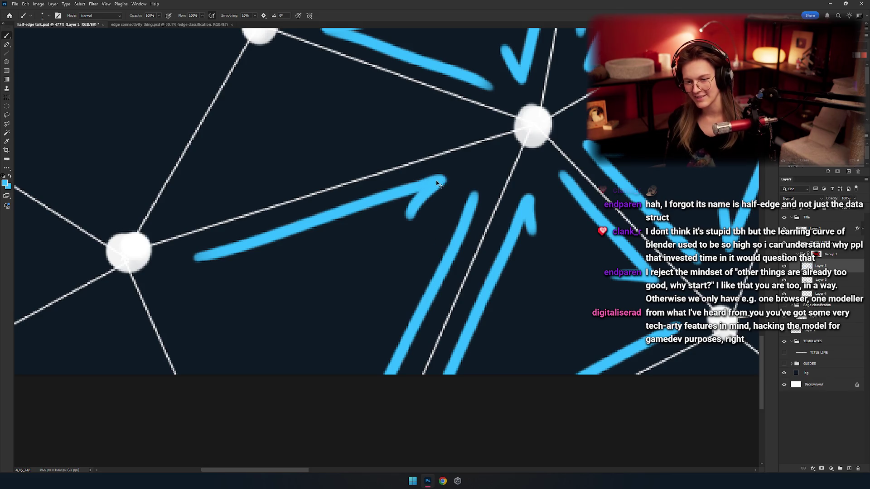
scroll(394, 220, "down", 5)
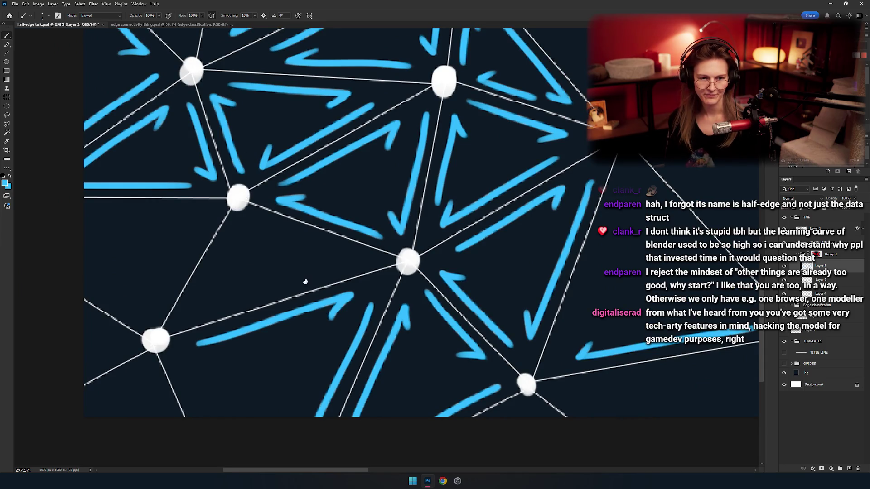
scroll(330, 263, "up", 5)
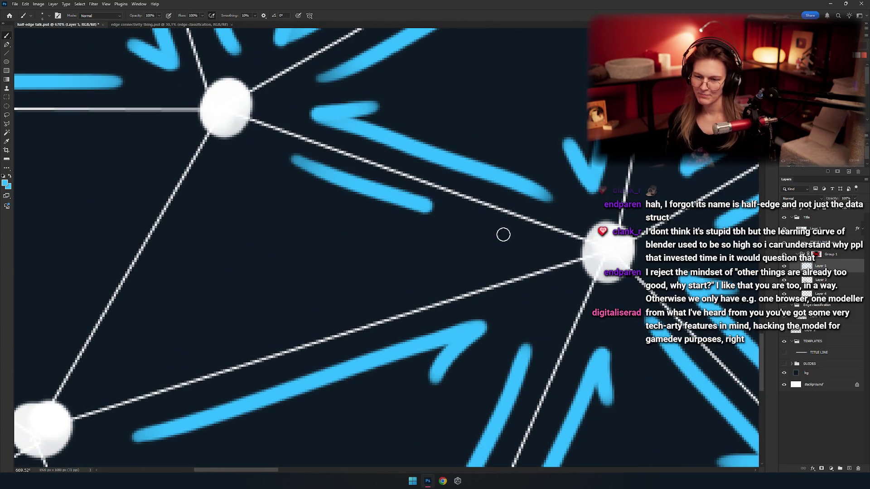
key("ctrl+z")
left_click_drag(282, 150, 490, 227)
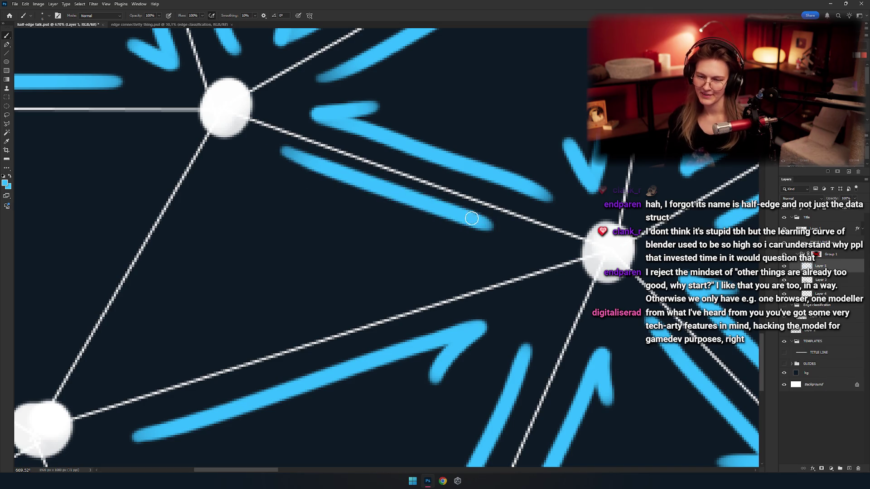
key("ctrl+z")
left_click_drag(290, 158, 467, 229)
key("ctrl+z")
mouse_move(288, 164)
left_mouse_down()
mouse_move(471, 237)
mouse_move(615, 203)
mouse_move(279, 293)
left_mouse_up()
key("ctrl+z")
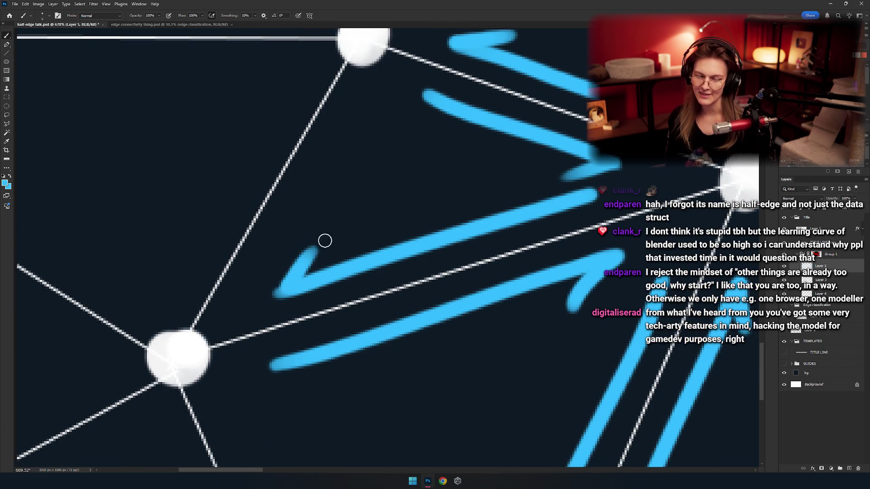
On the next edge, try a diagonal and a horizontal blue stroke alongside it
left_click_drag(325, 240, 356, 307)
left_click_drag(383, 175, 263, 371)
key("ctrl+z")
key("ctrl+z")
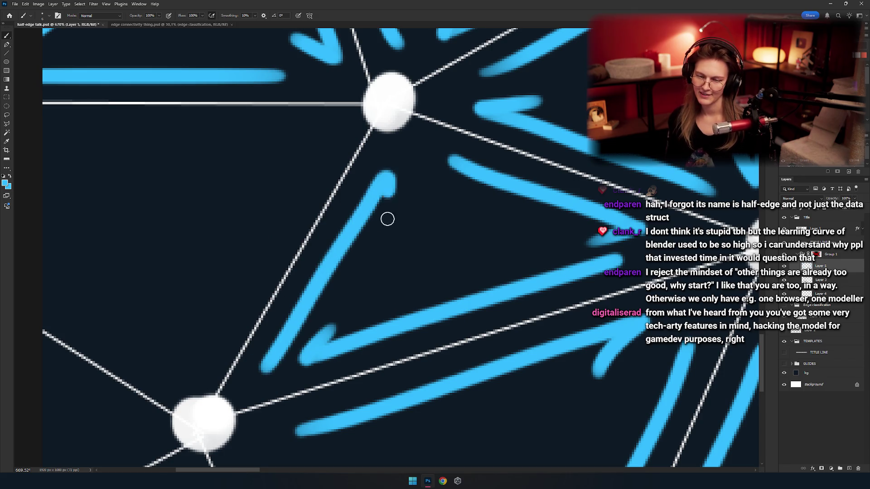
scroll(366, 215, "down", 5)
scroll(375, 233, "up", 4)
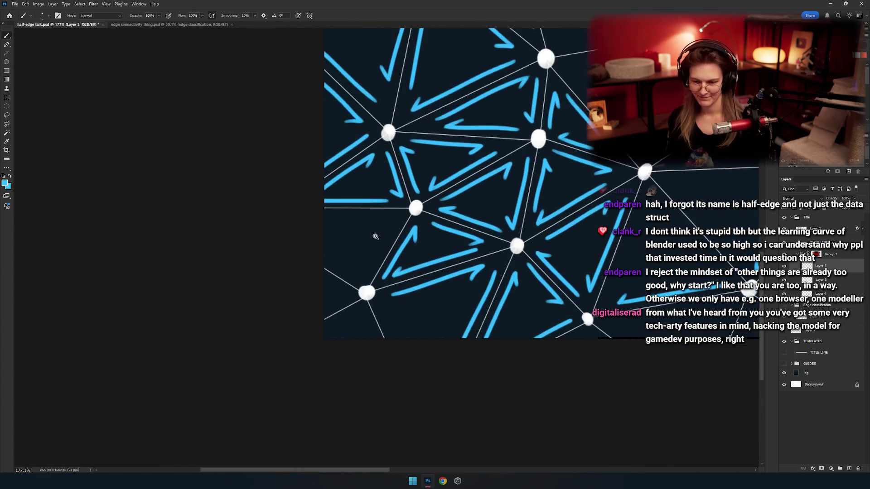
mouse_move(474, 209)
left_mouse_down()
mouse_move(236, 213)
mouse_move(253, 230)
left_mouse_up()
key("ctrl+z")
Paint a diagonal blue stroke running down-left beside the edge
mouse_move(456, 225)
left_mouse_down()
mouse_move(447, 204)
mouse_move(476, 155)
mouse_move(354, 333)
left_mouse_up()
key("ctrl+z")
left_click_drag(475, 147, 368, 332)
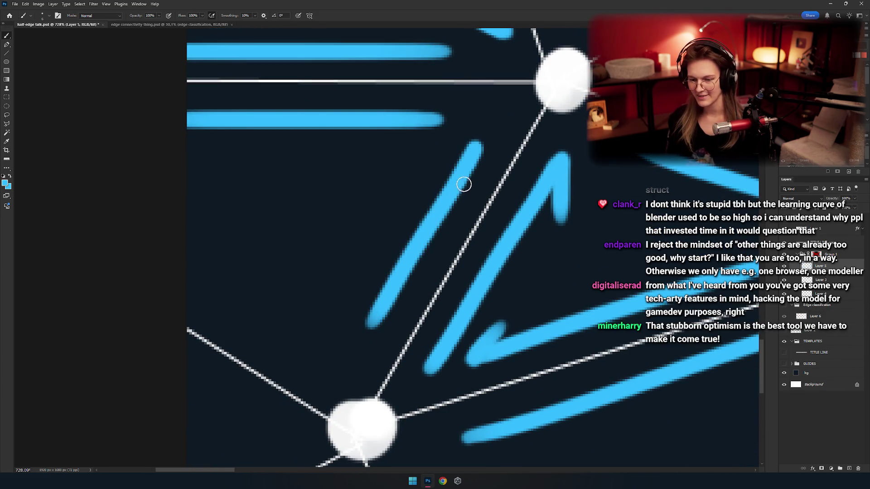
key("ctrl+z")
mouse_move(473, 150)
left_mouse_down()
mouse_move(347, 362)
mouse_move(407, 243)
mouse_move(353, 342)
left_mouse_up()
key("ctrl+z")
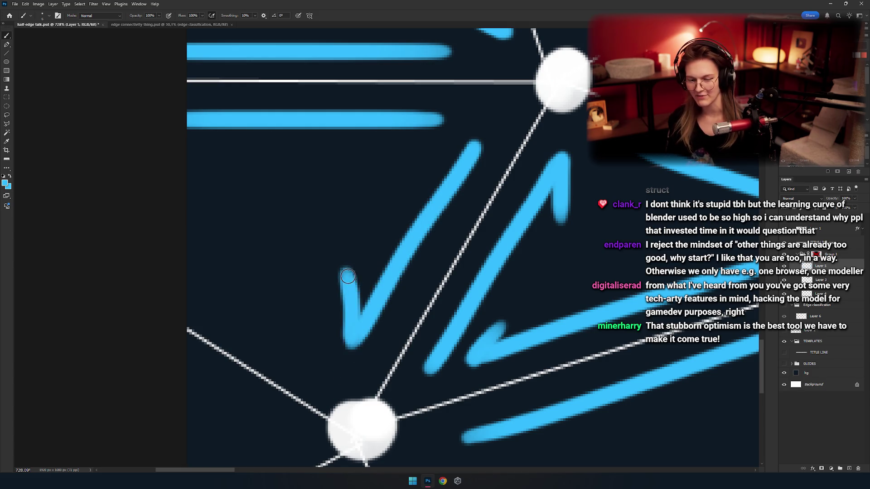
Try a chevron arrowhead stroke on a blue arrow, then undo it
mouse_move(300, 365)
left_mouse_down()
mouse_move(378, 350)
mouse_move(272, 270)
left_mouse_up()
left_click_drag(379, 304, 365, 350)
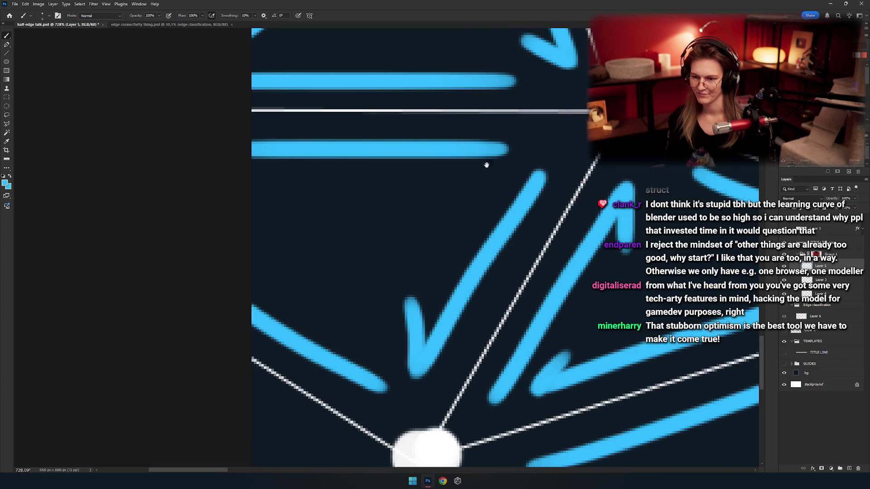
left_click_drag(511, 146, 452, 190)
key("ctrl+z")
scroll(476, 176, "down", 10)
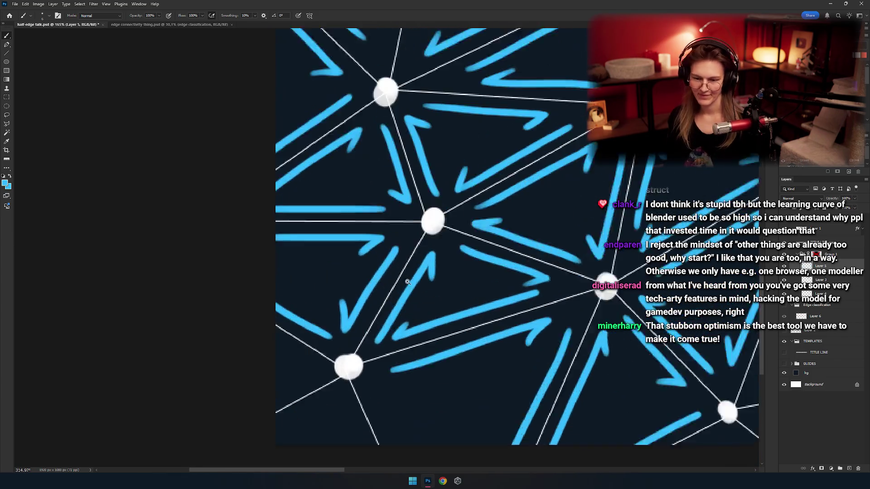
scroll(349, 228, "down", 3)
scroll(350, 228, "right", 2)
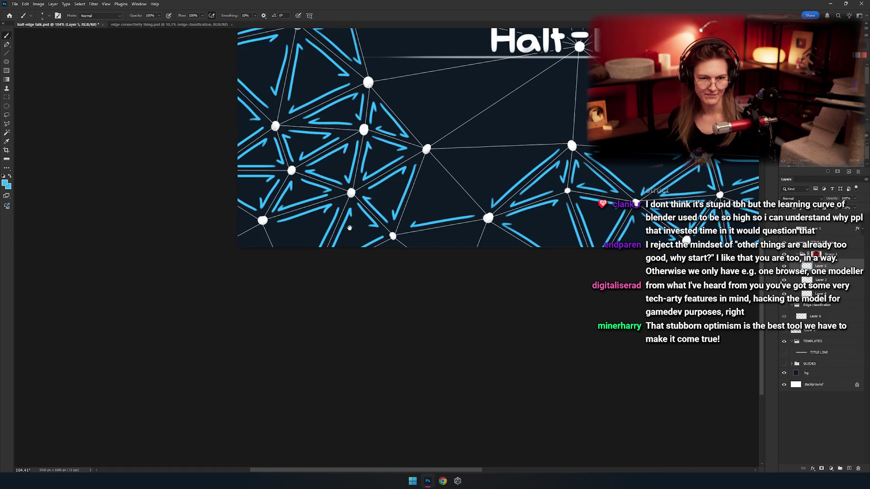
scroll(368, 241, "up", 2)
scroll(345, 243, "right", 1)
scroll(355, 268, "up", 7)
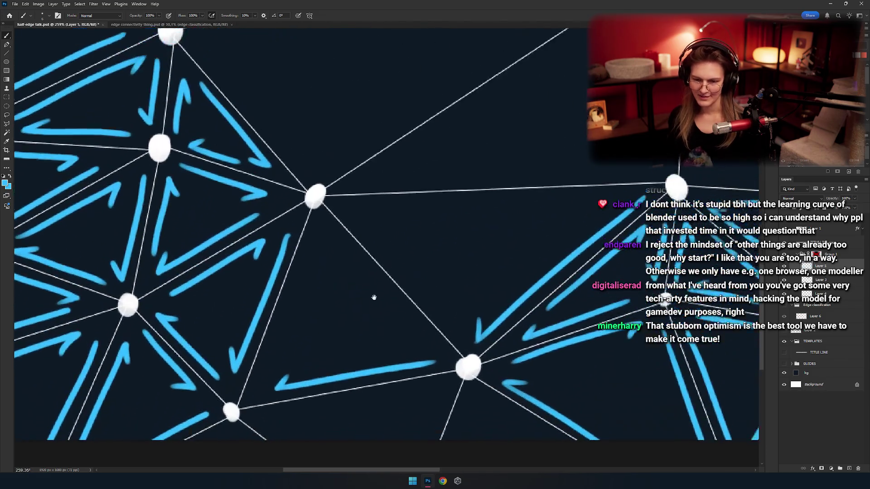
scroll(415, 213, "up", 2)
Erase the upper part of the right-hand blue stroke with the Eraser
key("e")
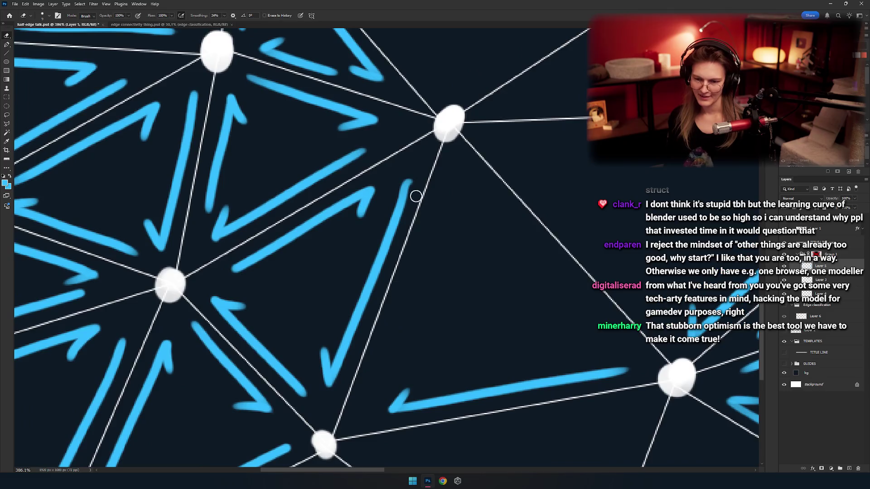
scroll(414, 217, "right", 2)
scroll(413, 223, "up", 8)
mouse_move(319, 200)
left_mouse_down()
mouse_move(443, 236)
mouse_move(461, 59)
left_mouse_up()
scroll(421, 217, "down", 5)
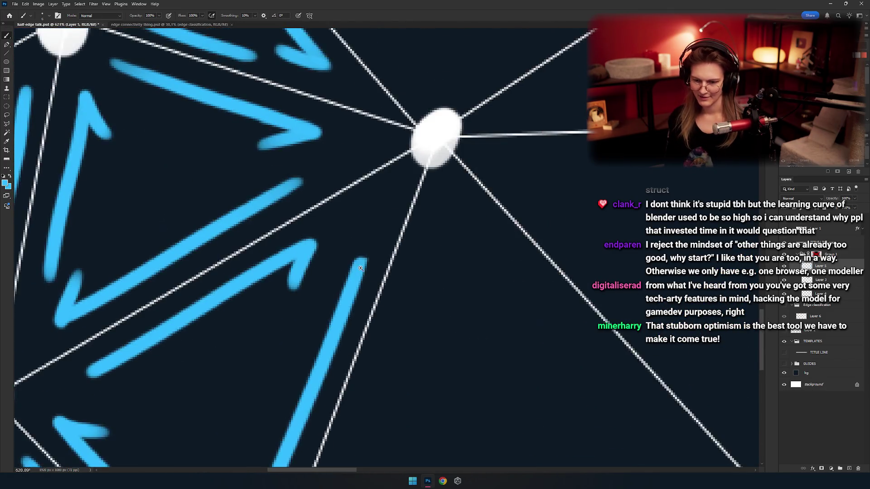
Back on the Brush, repaint the tip of the trimmed blue stroke
key("b")
scroll(341, 283, "up", 6)
mouse_move(341, 283)
left_mouse_down()
mouse_move(402, 156)
mouse_move(382, 267)
mouse_move(423, 107)
left_mouse_up()
key("ctrl+z")
key("ctrl+z")
key("ctrl+z")
mouse_move(367, 263)
left_mouse_down()
mouse_move(416, 119)
mouse_move(394, 223)
left_mouse_up()
key("ctrl+z")
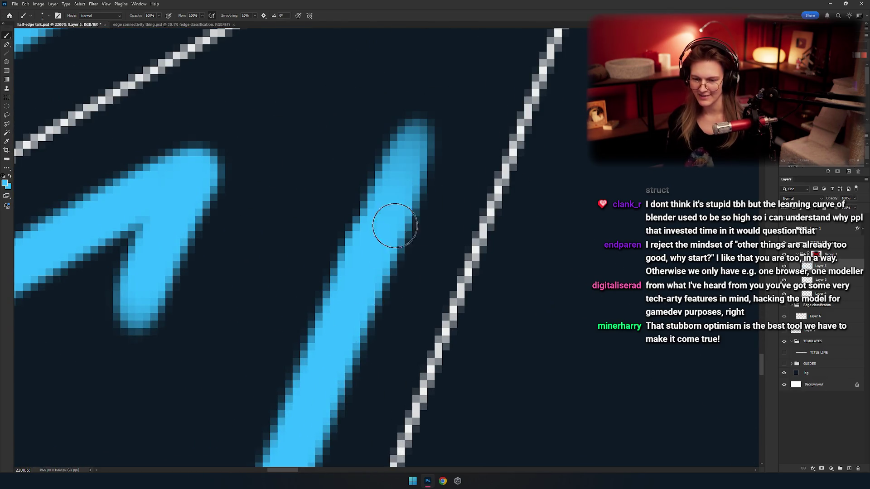
scroll(394, 223, "down", 5)
scroll(379, 217, "down", 4)
scroll(408, 258, "up", 4)
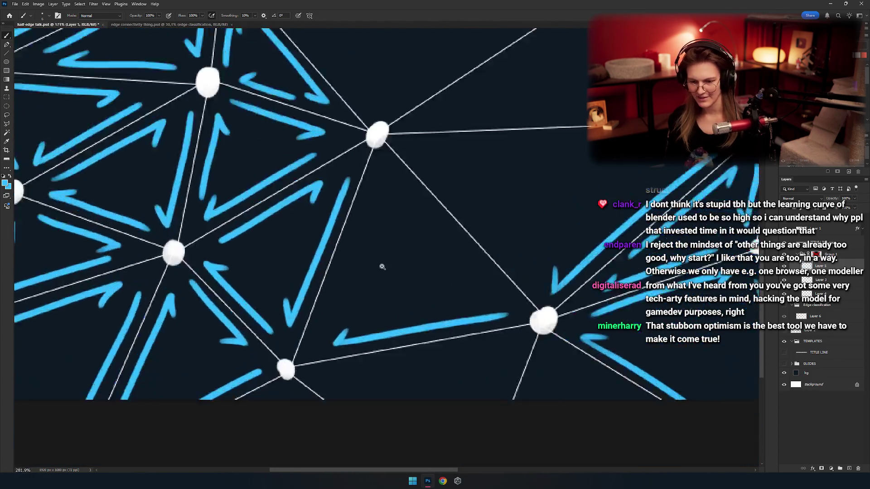
key("ctrl+z")
Paint a long straight blue stroke and a long diagonal stroke along adjacent edges
left_click_drag(352, 370, 448, 109)
key("ctrl+z")
mouse_move(352, 369)
left_mouse_down()
mouse_move(447, 114)
mouse_move(330, 134)
left_mouse_up()
left_click_drag(371, 113, 509, 213)
key("ctrl+z")
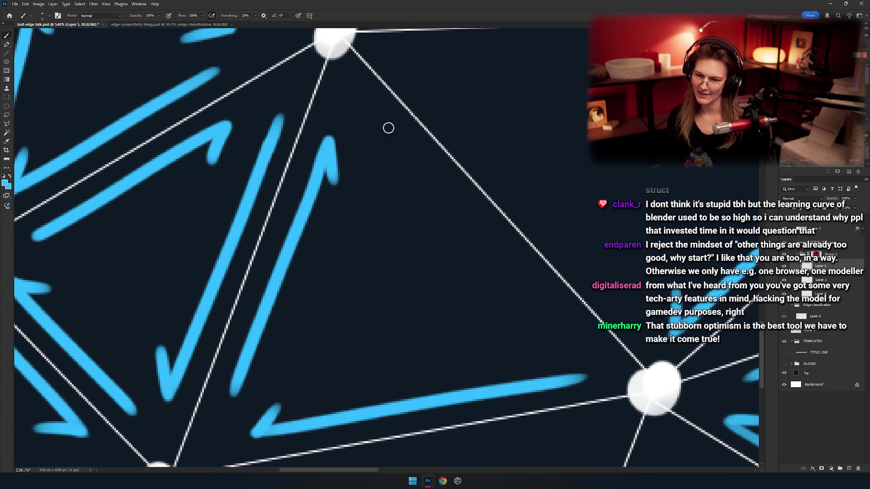
left_click_drag(388, 128, 559, 317)
key("ctrl+z")
left_click_drag(373, 109, 594, 352)
left_click_drag(524, 287, 461, 265)
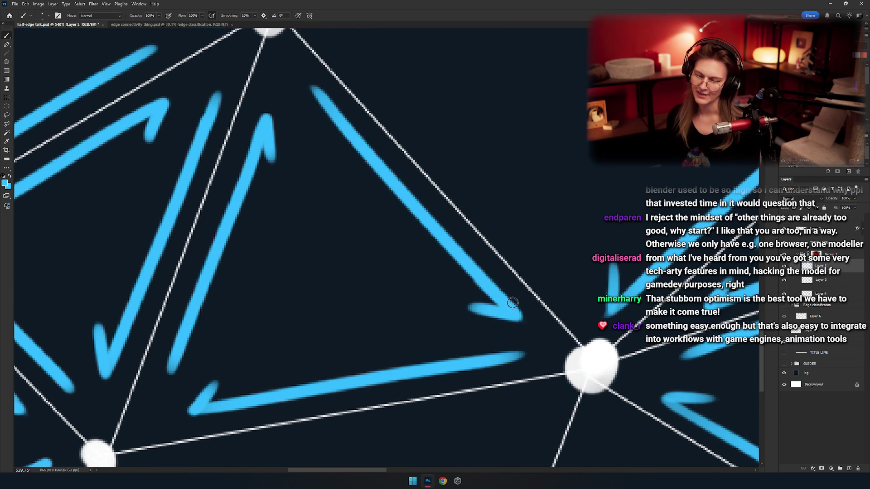
Paint a long diagonal blue stroke parallel to the white edge of another triangle
mouse_move(512, 303)
left_mouse_down()
mouse_move(489, 346)
mouse_move(430, 346)
mouse_move(436, 357)
left_mouse_up()
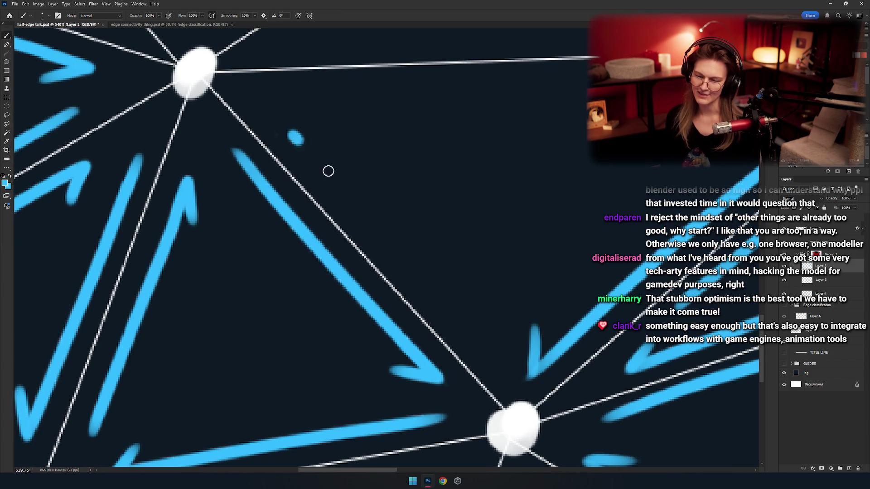
left_click_drag(295, 137, 449, 248)
key("ctrl+z")
left_click_drag(280, 117, 481, 329)
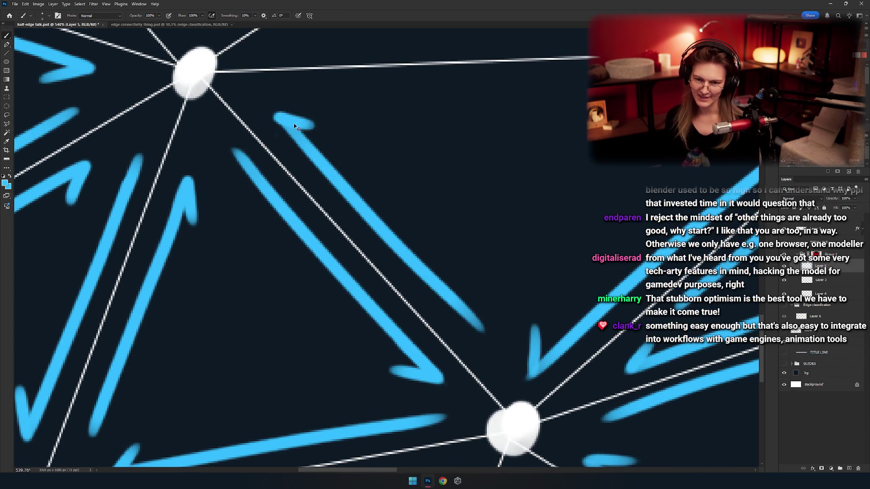
Paint a long blue stroke beneath the long horizontal white edge
left_click_drag(313, 127, 306, 152)
left_click_drag(371, 181, 324, 214)
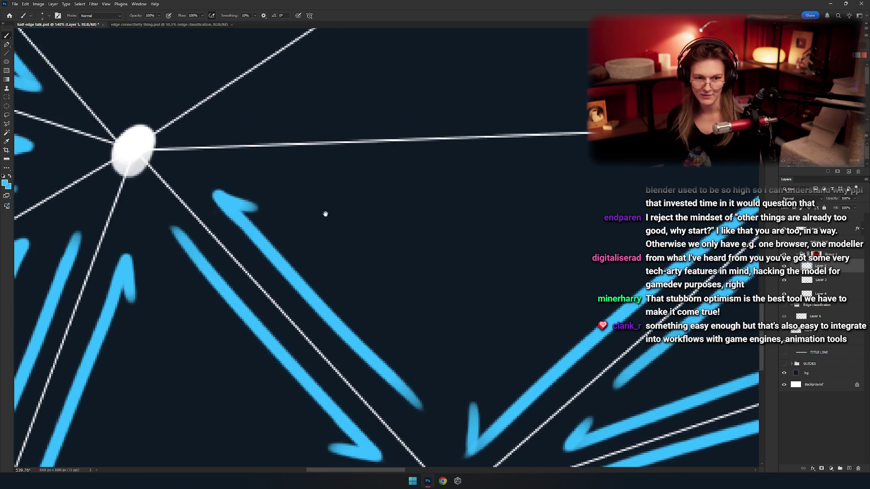
left_click_drag(185, 180, 620, 158)
key("ctrl+z")
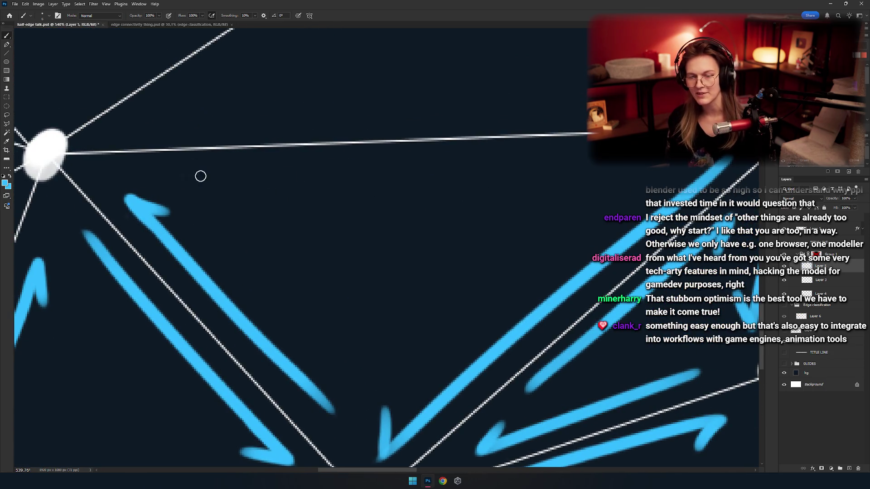
mouse_move(185, 180)
left_mouse_down()
mouse_move(625, 158)
mouse_move(494, 170)
left_mouse_up()
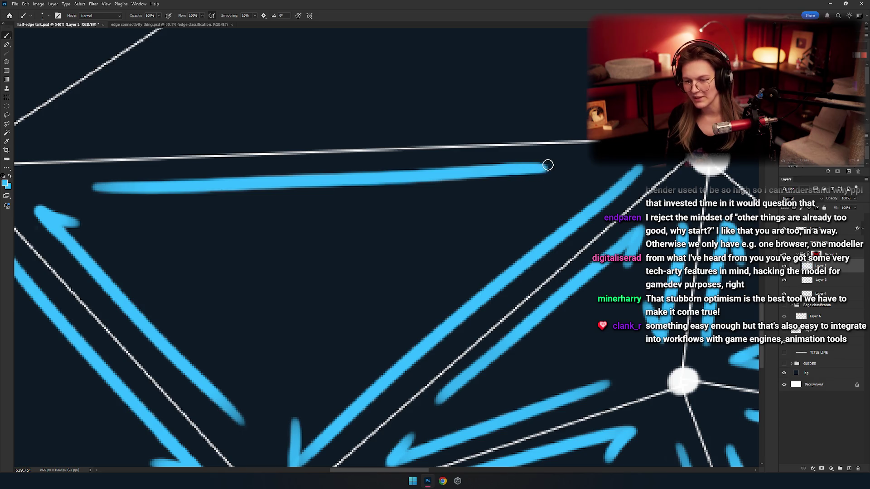
left_click_drag(534, 179, 470, 184)
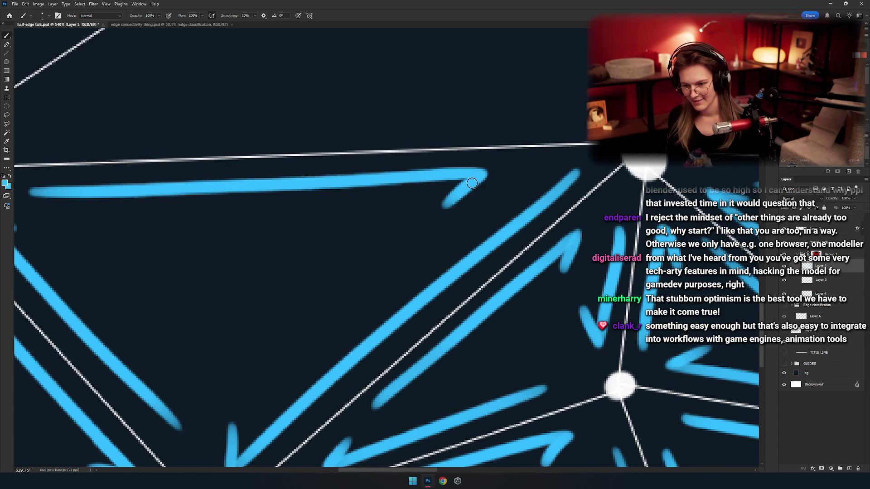
scroll(334, 233, "down", 5)
scroll(388, 234, "up", 5)
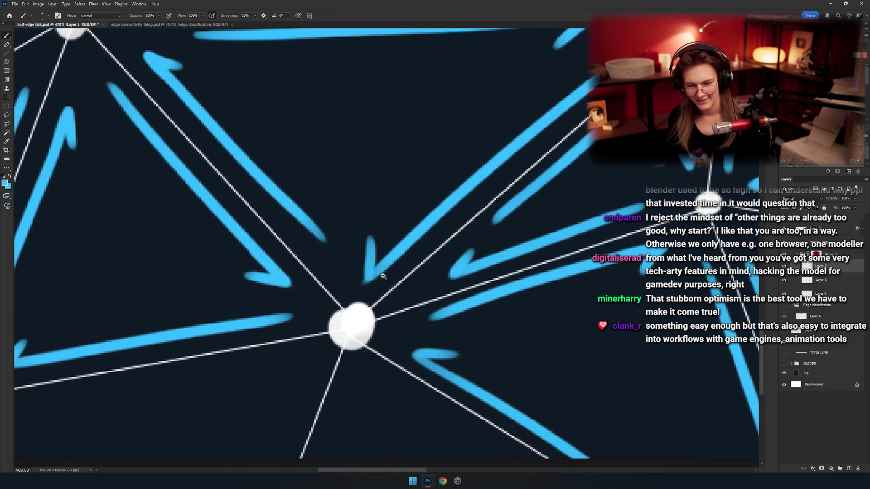
Switch back to the Brush and bring the lower mesh around a white node into view
scroll(383, 276, "up", 5)
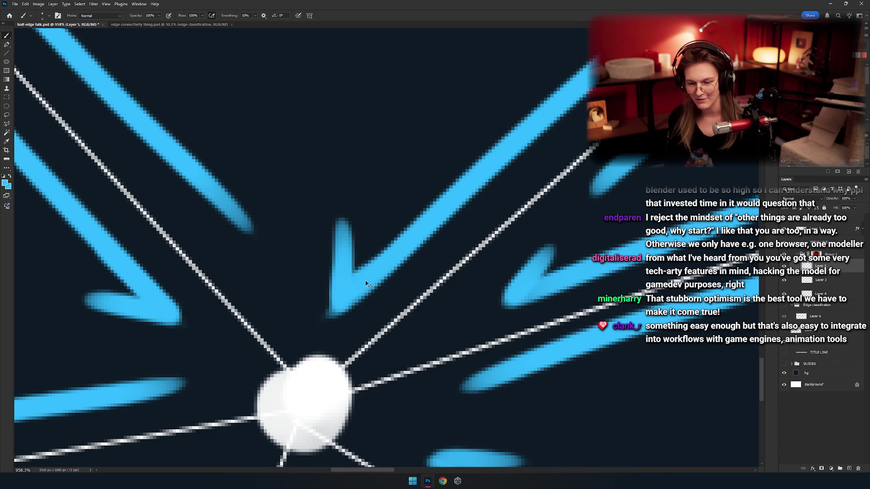
scroll(384, 272, "down", 5)
scroll(425, 182, "up", 5)
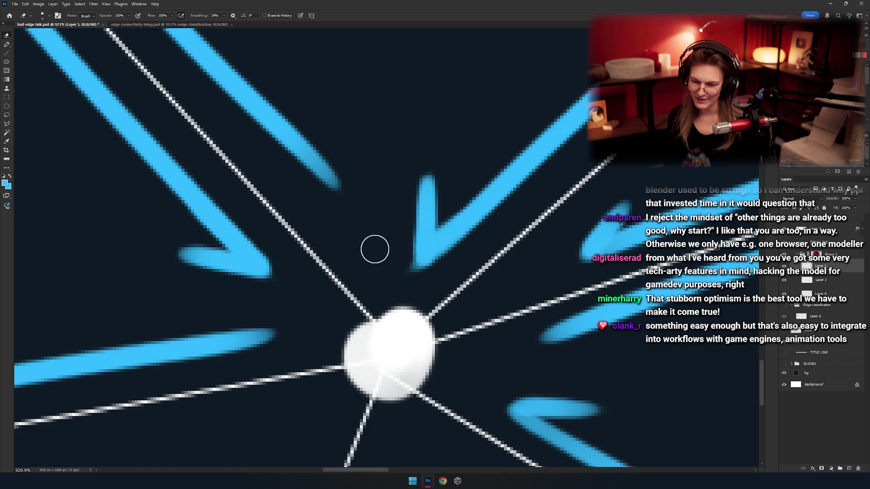
key("b")
scroll(361, 248, "down", 5)
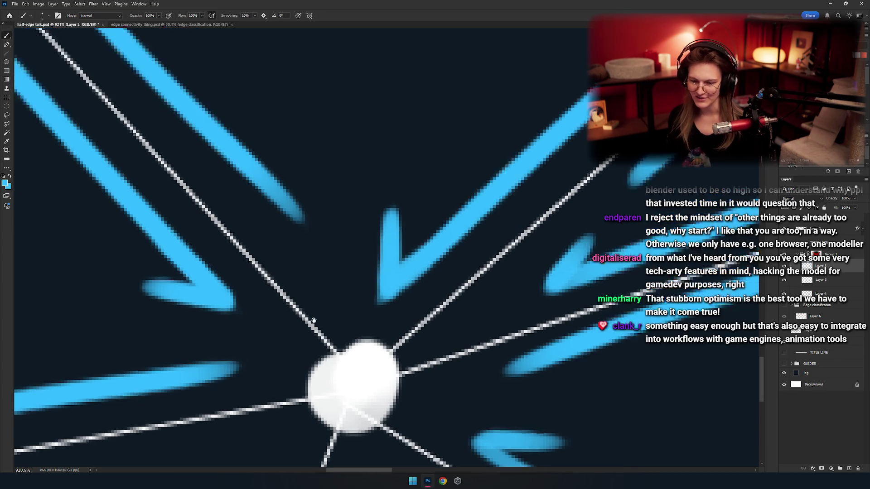
scroll(383, 283, "up", 3)
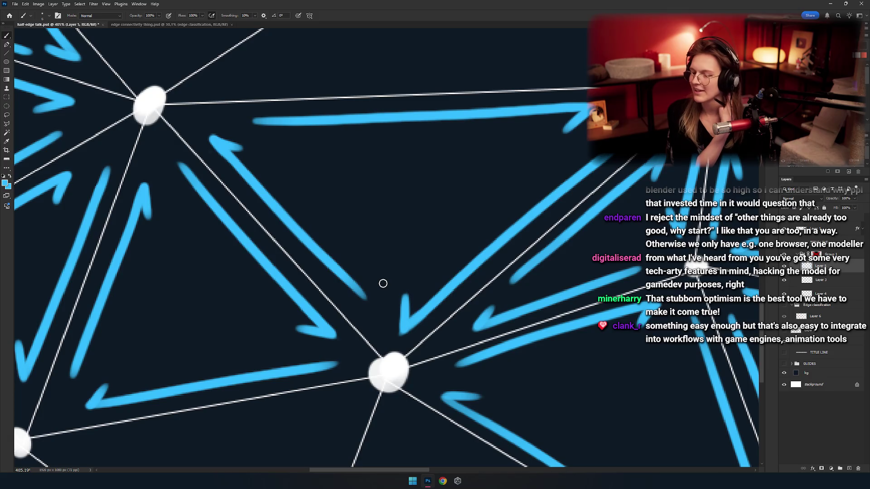
scroll(383, 283, "down", 5)
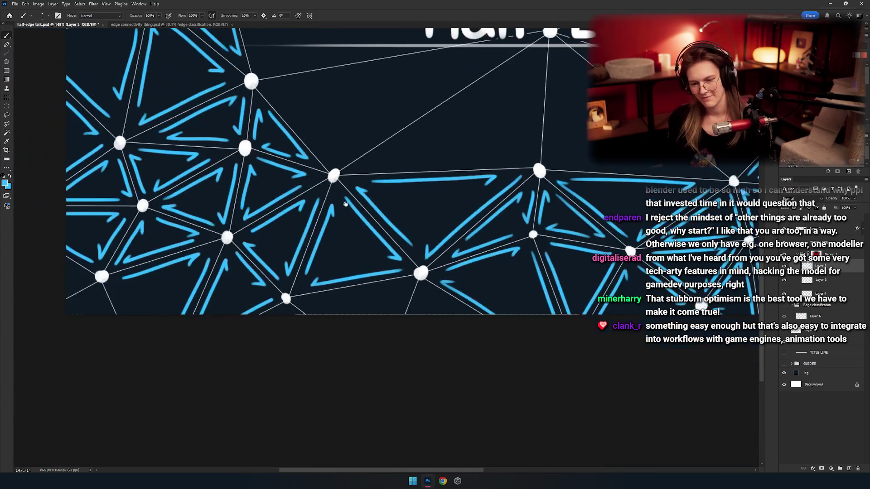
mouse_move(442, 253)
left_mouse_down()
mouse_move(372, 309)
mouse_move(388, 262)
left_mouse_up()
scroll(388, 261, "up", 5)
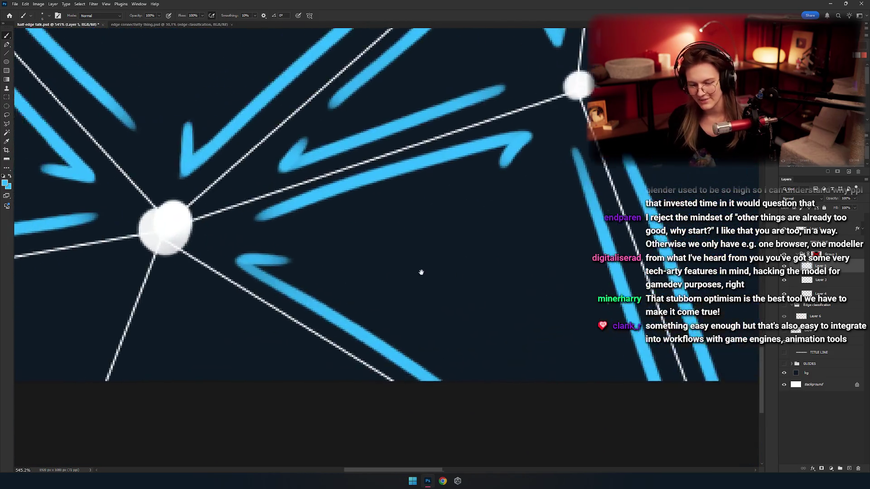
scroll(379, 230, "down", 3)
scroll(384, 267, "up", 1)
scroll(384, 267, "up", 4)
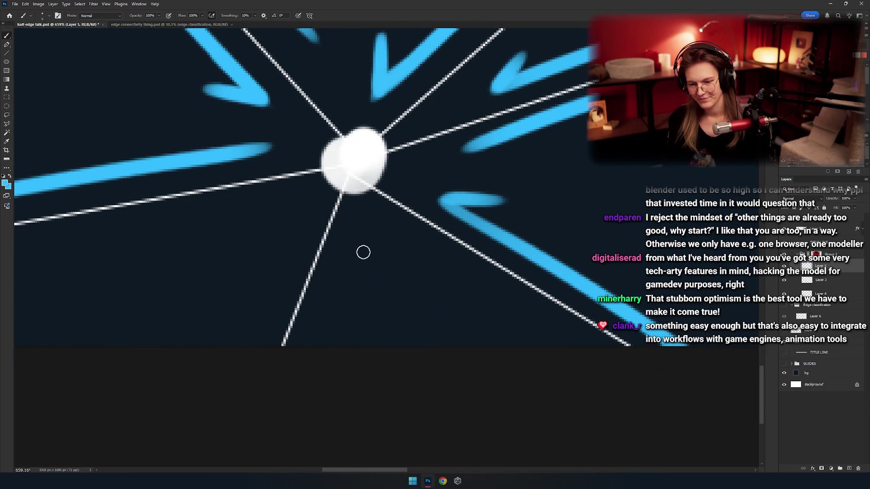
Paint a blue stroke directly below the white node, retrying it
left_click_drag(357, 264, 322, 347)
key("ctrl+z")
key("ctrl+z")
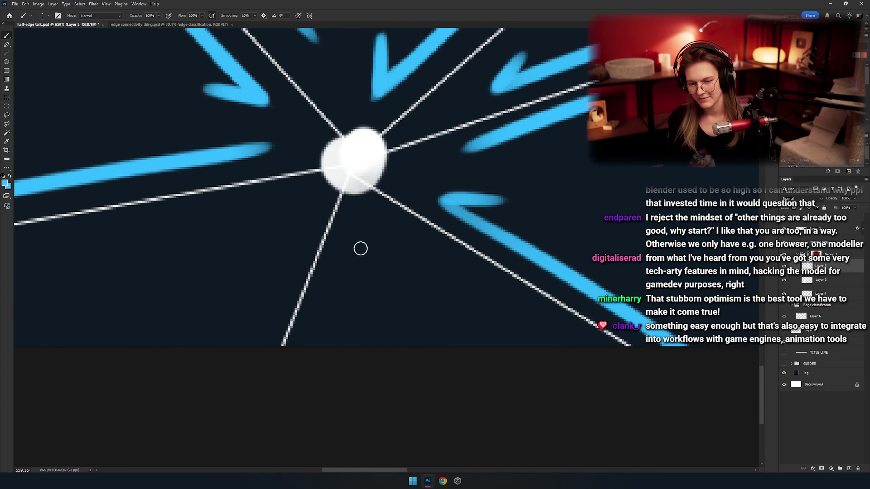
left_click_drag(359, 249, 316, 348)
key("ctrl+z")
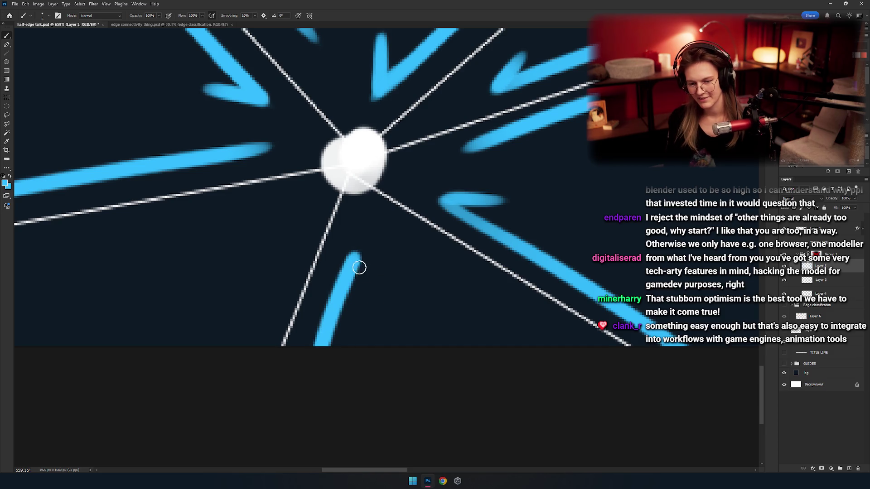
scroll(367, 262, "down", 2)
Attempt a diagonal blue stroke below-right of the node, undoing each try
left_click_drag(357, 218, 564, 346)
key("ctrl+z")
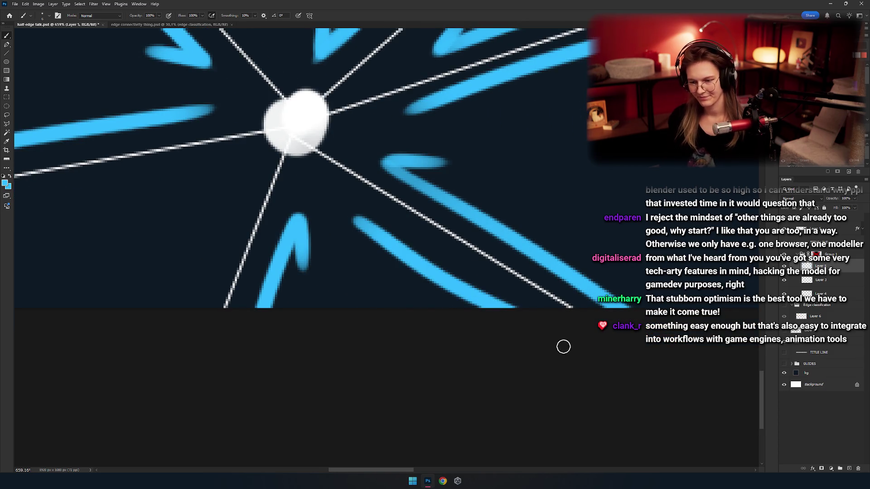
key("ctrl+z")
left_click_drag(345, 217, 548, 348)
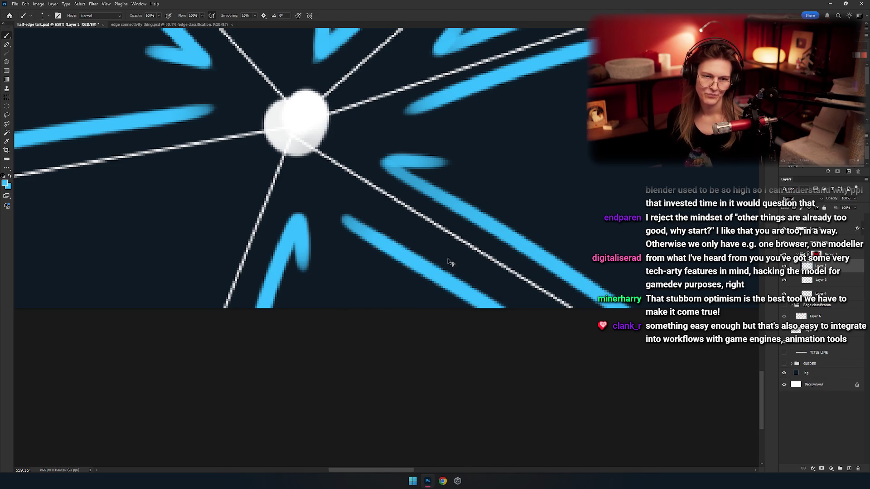
key("ctrl+z")
left_click_drag(437, 280, 393, 290)
mouse_move(318, 230)
left_mouse_down()
mouse_move(493, 340)
mouse_move(510, 364)
left_mouse_up()
key("ctrl+z")
key("ctrl+z")
key("ctrl+z")
scroll(331, 275, "down", 10)
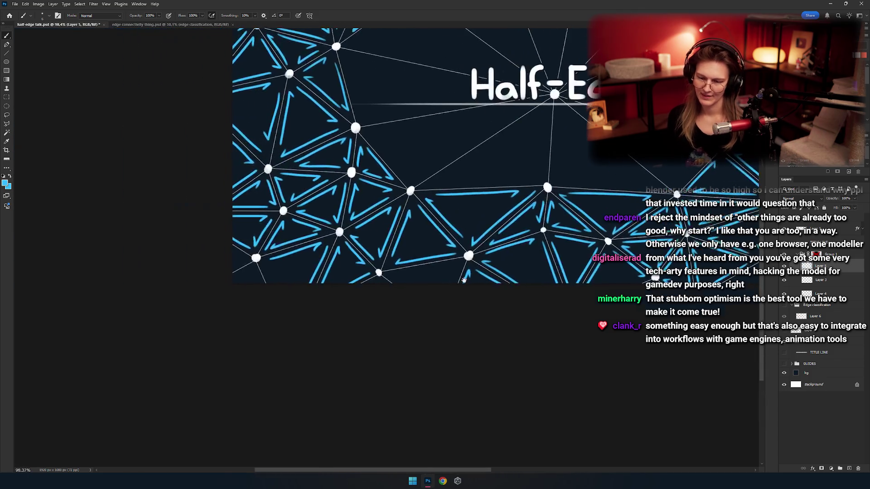
Paint a long blue half-edge stroke below the white edge, ending in an arrowhead hook
mouse_move(394, 301)
left_mouse_down()
mouse_move(437, 291)
mouse_move(481, 298)
left_mouse_up()
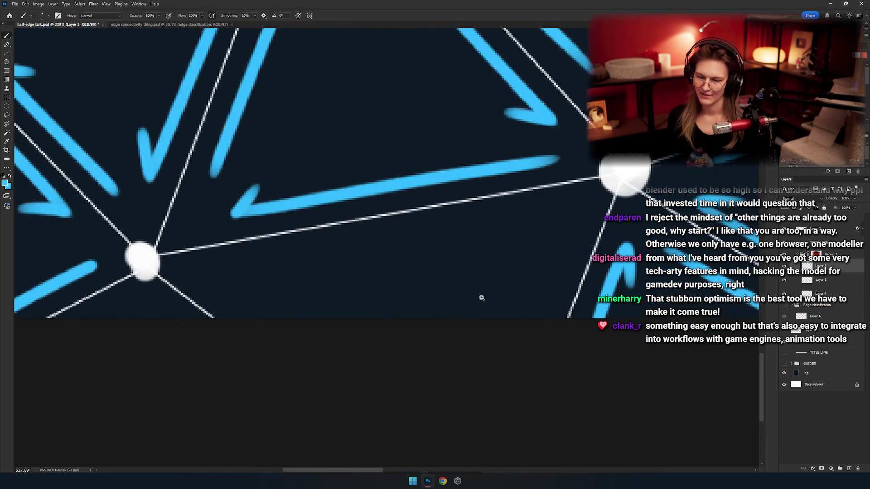
left_click_drag(262, 265, 532, 213)
key("ctrl+z")
left_click_drag(245, 277, 558, 203)
key("ctrl+z")
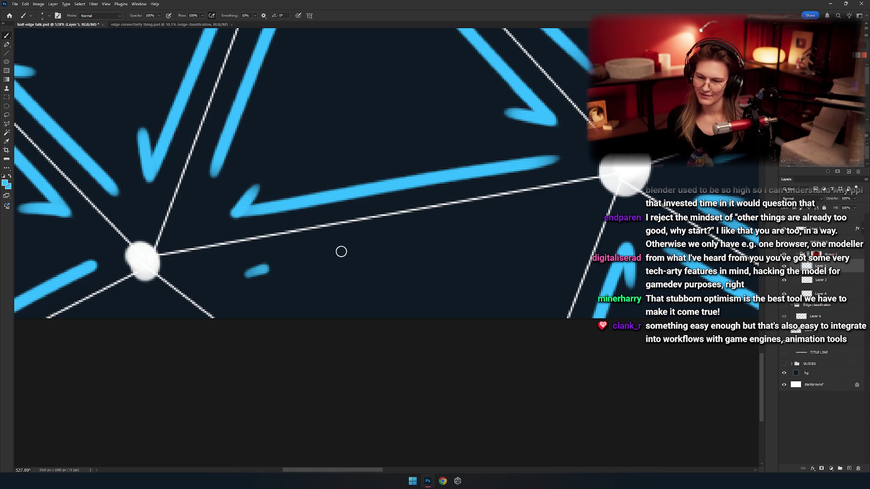
left_click_drag(245, 274, 551, 212)
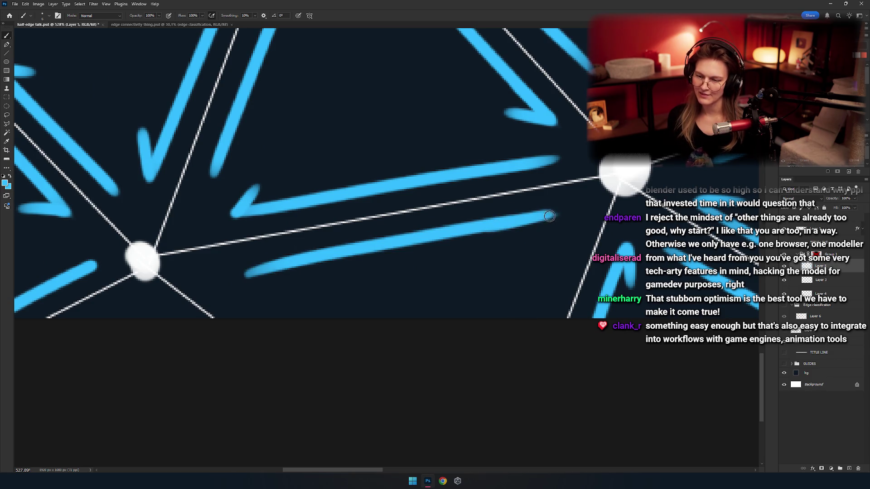
left_click_drag(553, 215, 532, 241)
Add a shorter diagonal blue arrow stroke along the next mesh edge
mouse_move(596, 232)
left_mouse_down()
mouse_move(482, 234)
mouse_move(481, 186)
mouse_move(412, 209)
left_mouse_up()
mouse_move(478, 173)
left_mouse_down()
mouse_move(452, 190)
mouse_move(399, 294)
left_mouse_up()
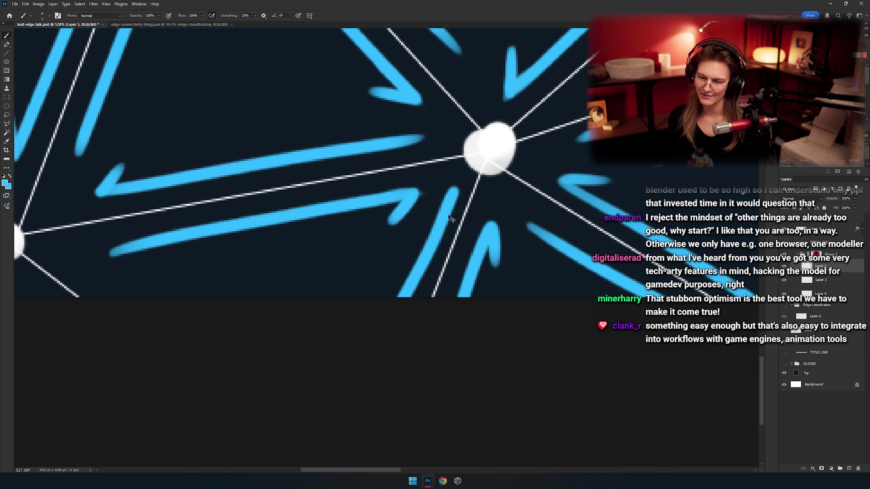
key("ctrl+z")
left_click_drag(446, 199, 398, 294)
key("ctrl+z")
left_click_drag(438, 229, 401, 294)
Try a curved blue stroke down to the artwork's bottom, then undo it
scroll(498, 276, "left", 6)
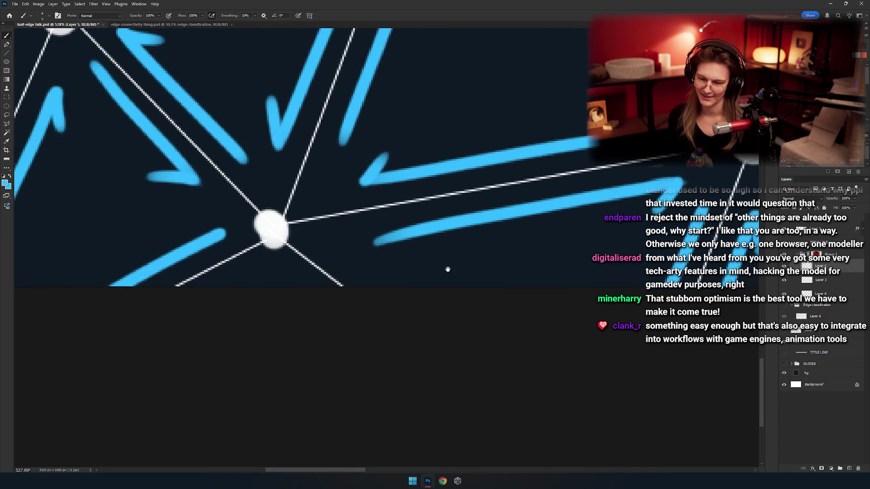
scroll(448, 268, "down", 2)
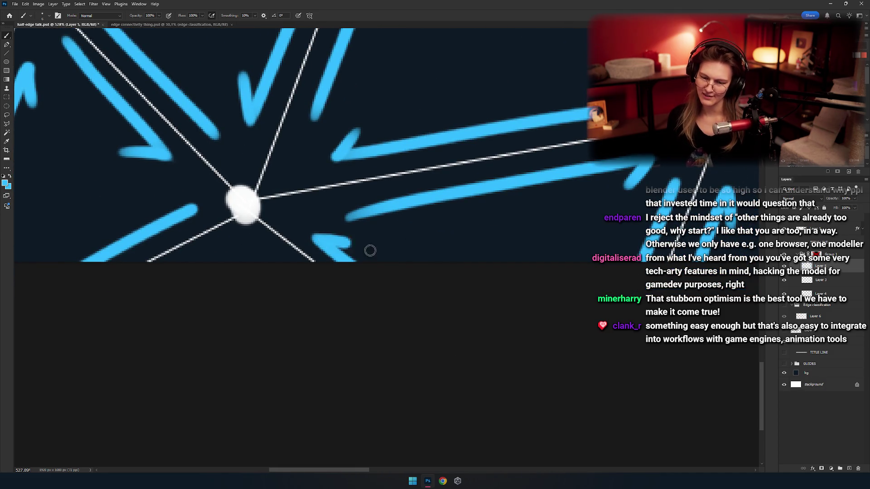
scroll(380, 272, "down", 5)
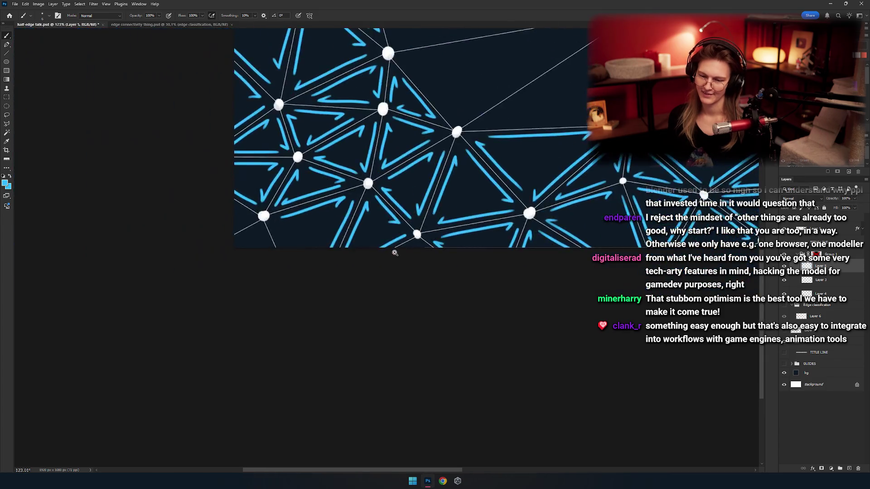
scroll(352, 285, "up", 8)
scroll(389, 272, "right", 4)
scroll(389, 272, "down", 1)
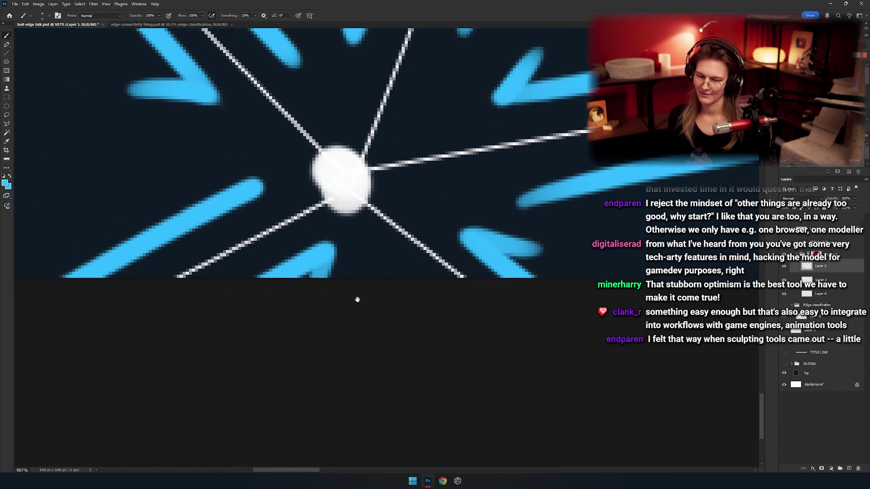
scroll(349, 291, "down", 10)
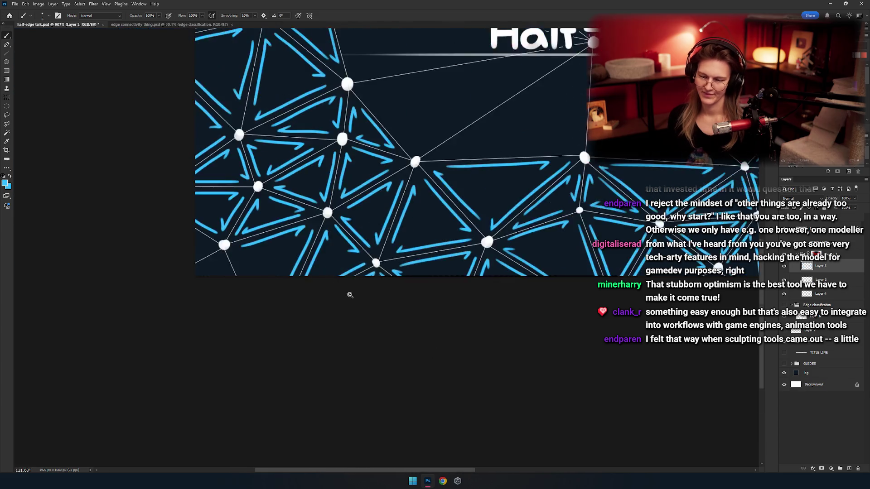
scroll(375, 317, "up", 4)
scroll(380, 281, "up", 5)
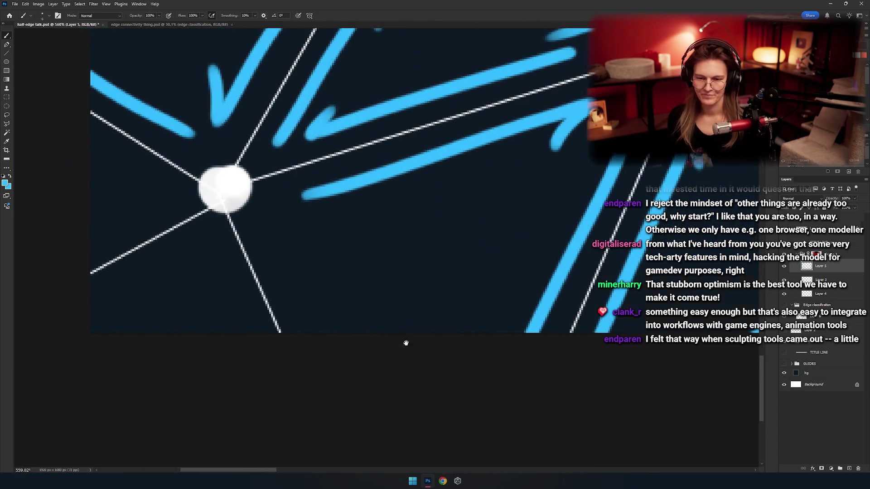
left_click_drag(269, 232, 319, 333)
key("ctrl+z")
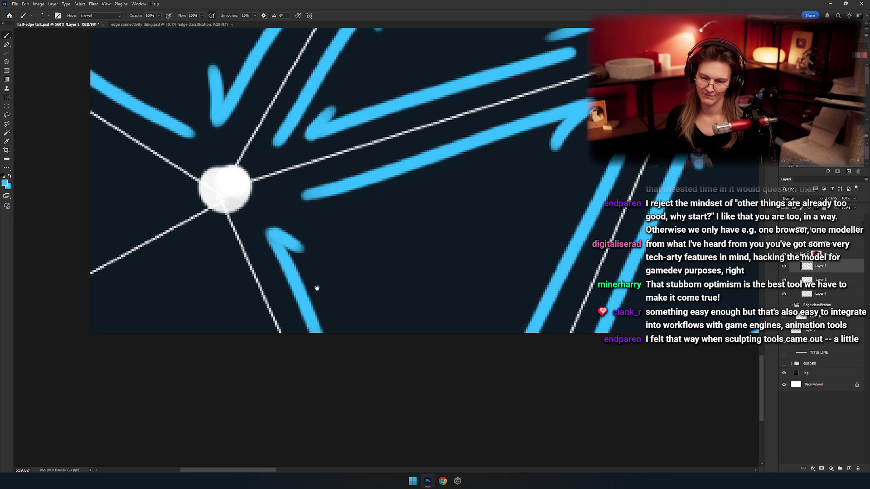
Add a small blue dab beside a node and zoom out to view the whole title card
mouse_move(317, 288)
left_mouse_down()
mouse_move(497, 294)
mouse_move(464, 264)
left_mouse_up()
left_click(360, 223)
mouse_move(306, 252)
left_mouse_down()
mouse_move(362, 212)
mouse_move(413, 247)
mouse_move(420, 232)
left_mouse_up()
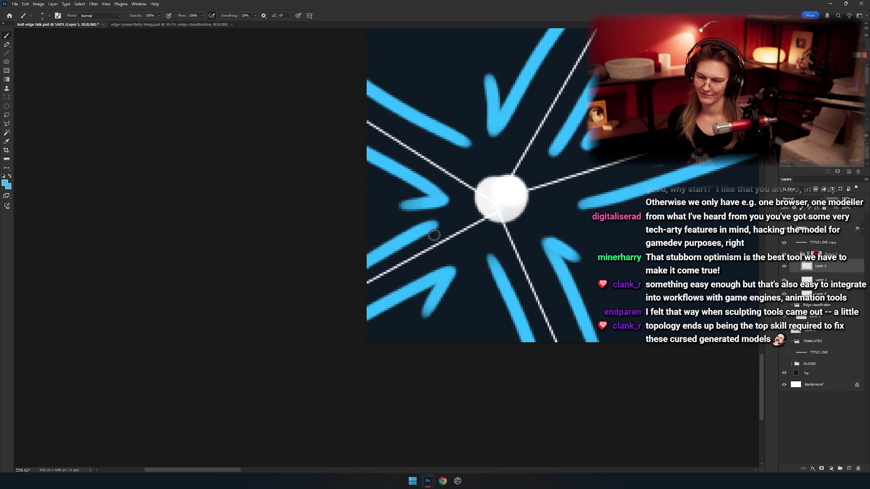
left_click_drag(391, 267, 306, 246)
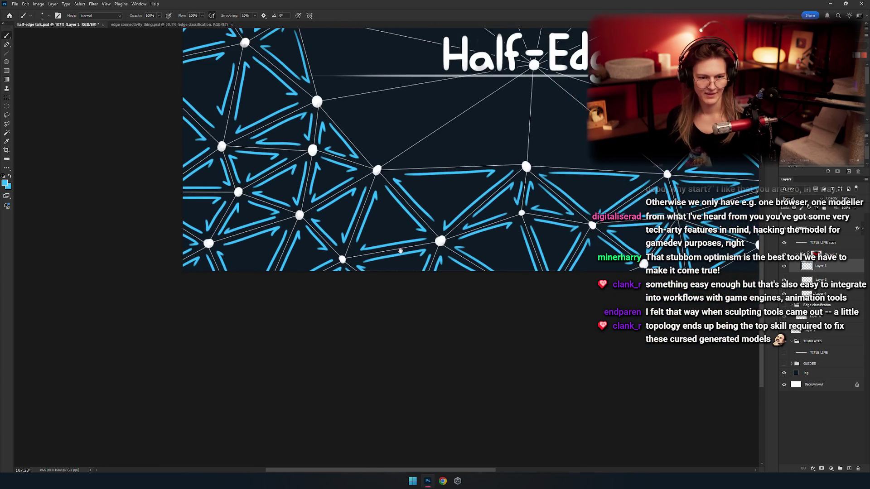
mouse_move(360, 302)
left_mouse_down()
mouse_move(418, 297)
mouse_move(347, 280)
mouse_move(368, 269)
left_mouse_up()
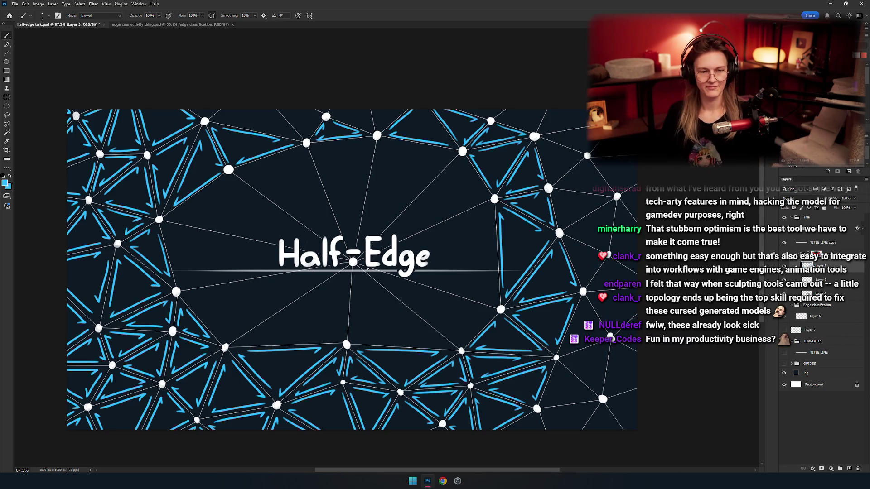
left_click_drag(430, 281, 398, 277)
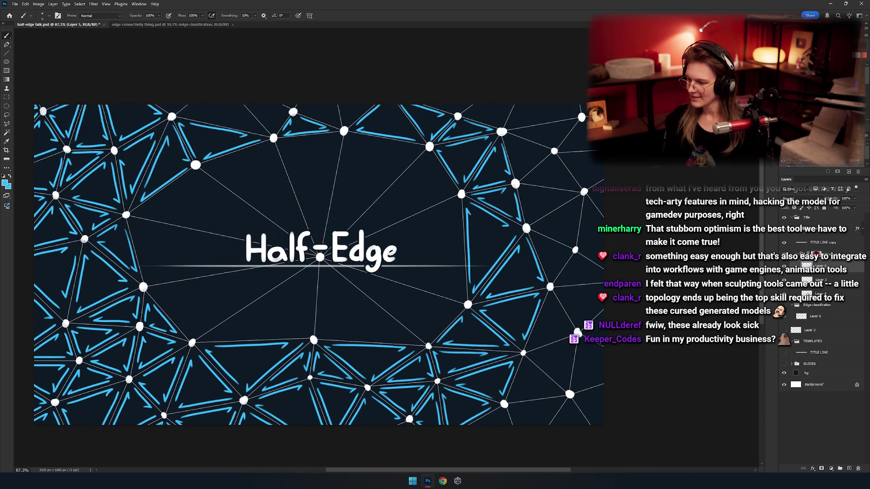
Select Group 1's layer mask and set up a large brush of about 768 px, zoomed far out
left_click(816, 255)
mouse_move(317, 271)
left_mouse_down()
mouse_move(407, 250)
mouse_move(385, 261)
left_mouse_up()
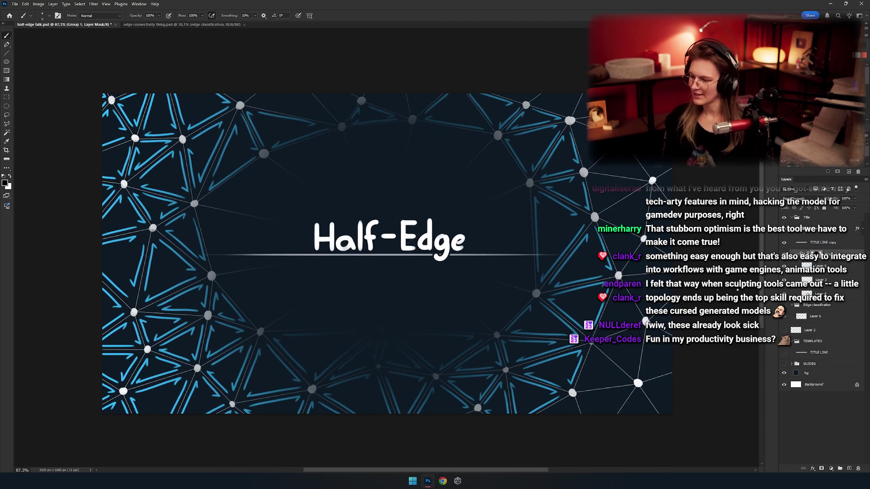
key("e")
scroll(367, 271, "down", 5)
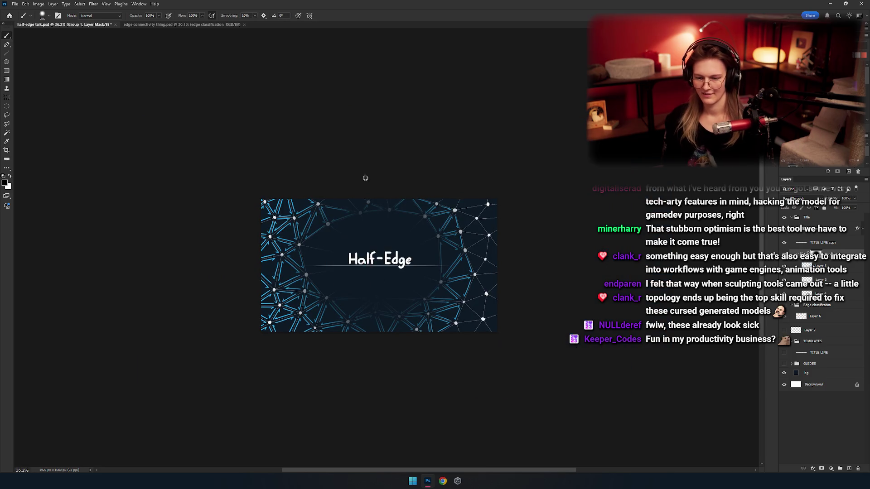
key("bracketright")
key("bracketright")
key("bracketright")
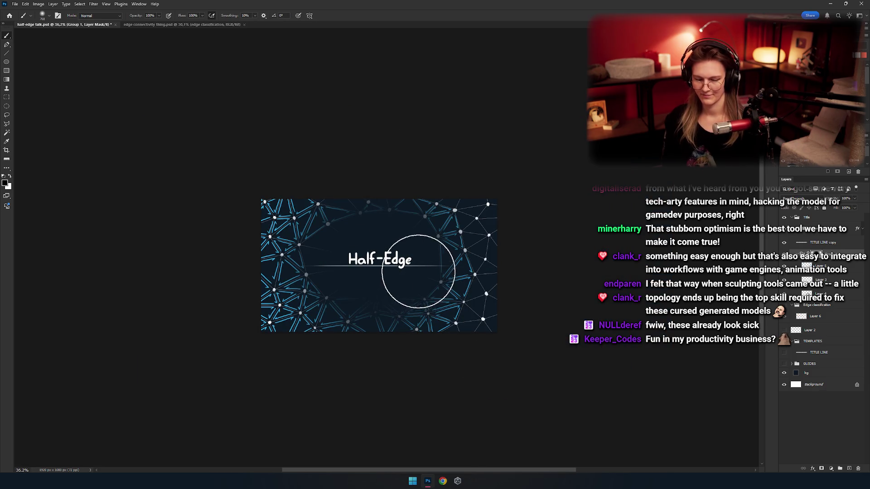
key("z")
left_click_drag(418, 272, 346, 302)
scroll(347, 276, "up", 10)
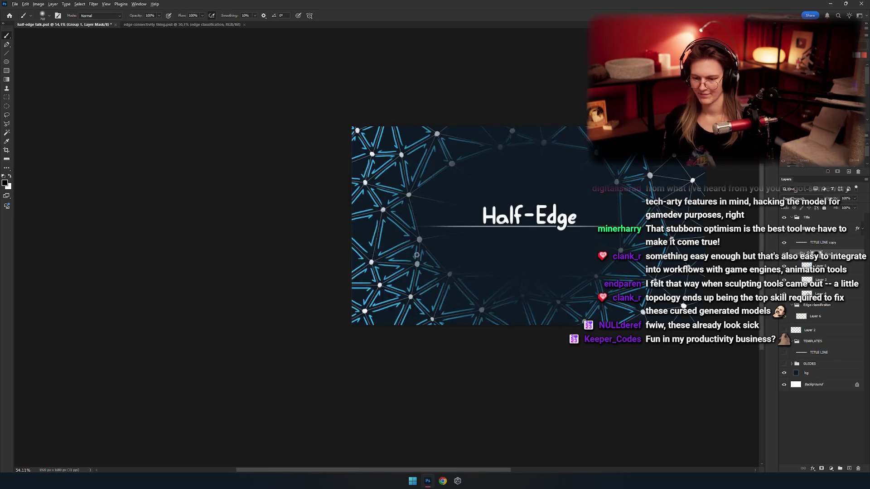
Paint white on the mask around the title with a brush of about 1016 px
key("x")
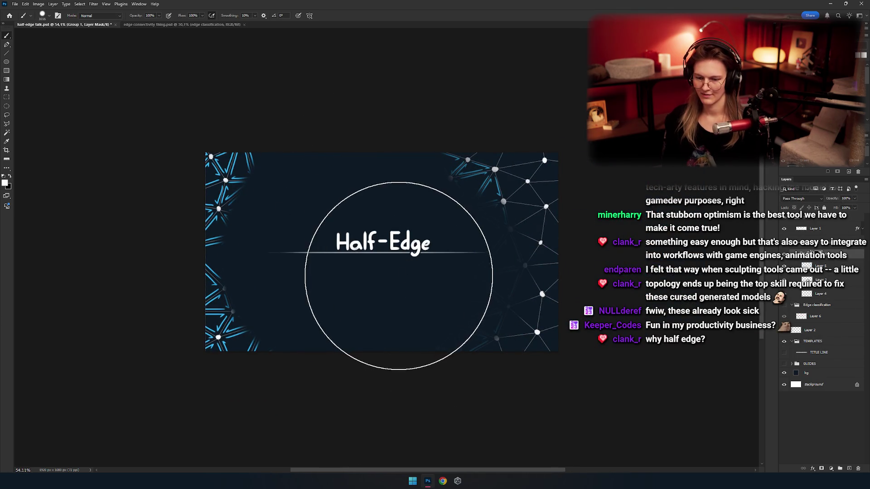
left_click_drag(305, 320, 278, 359)
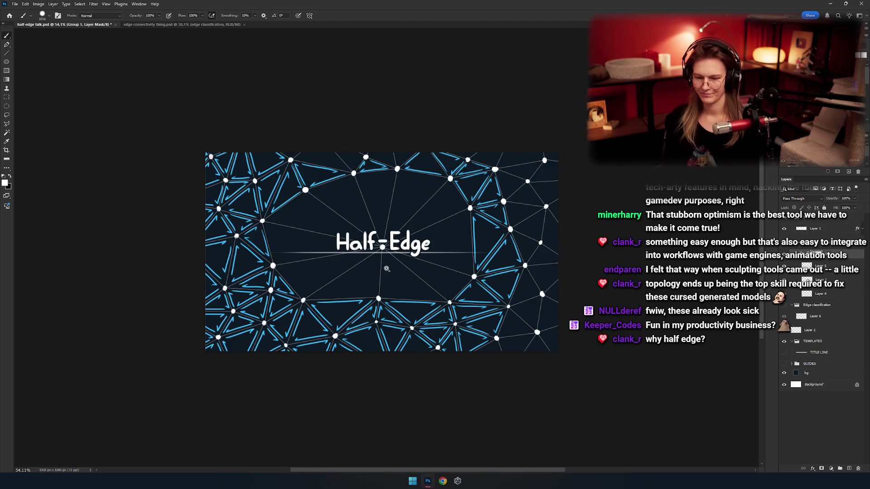
scroll(390, 271, "up", 1)
mouse_move(376, 243)
left_mouse_down()
mouse_move(387, 292)
mouse_move(372, 254)
mouse_move(408, 237)
left_mouse_up()
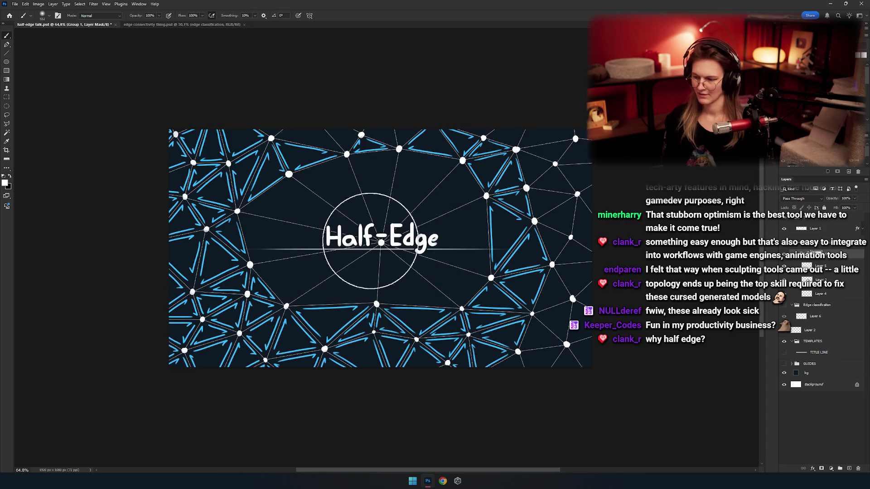
scroll(376, 243, "up", 2)
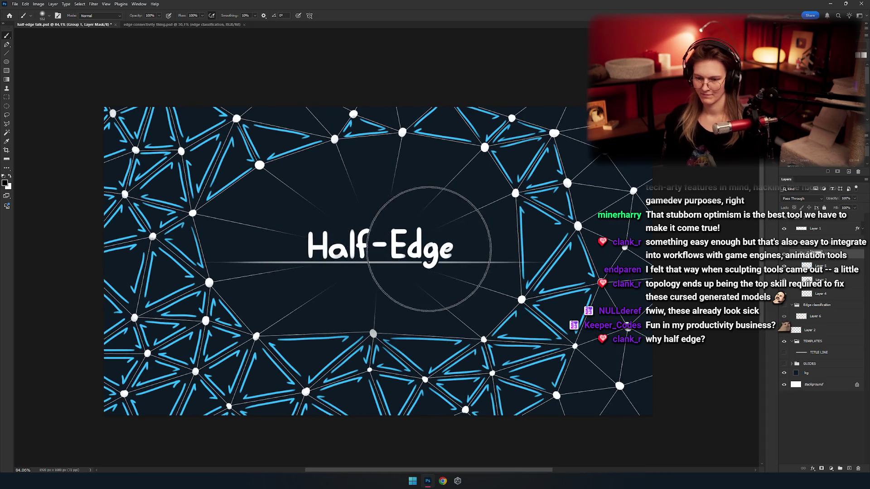
key("bracketleft")
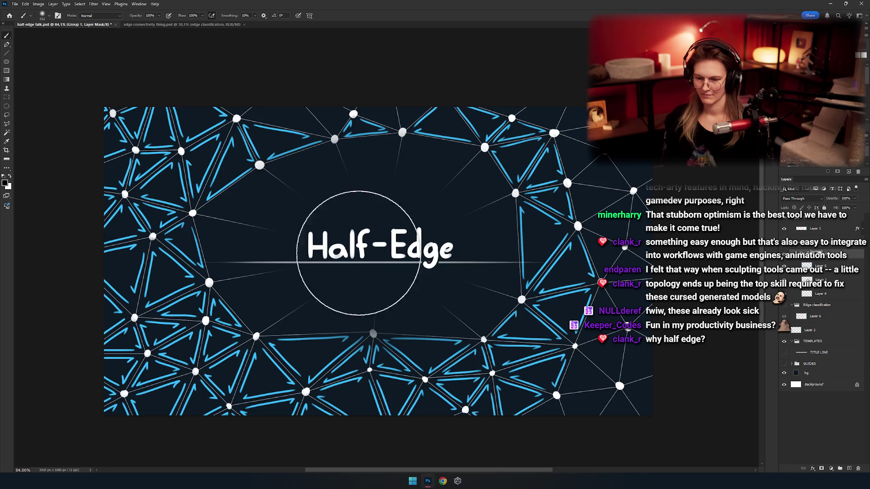
Check the fade around the Half-Edge title and the full card, adjusting the brush size
left_click_drag(369, 248, 397, 258)
left_click(452, 252)
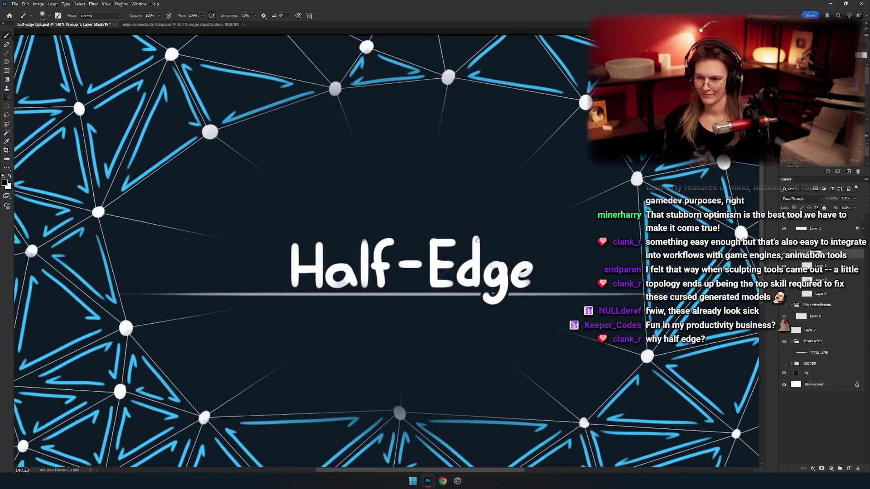
mouse_move(451, 251)
left_mouse_down()
mouse_move(317, 240)
mouse_move(243, 216)
left_mouse_up()
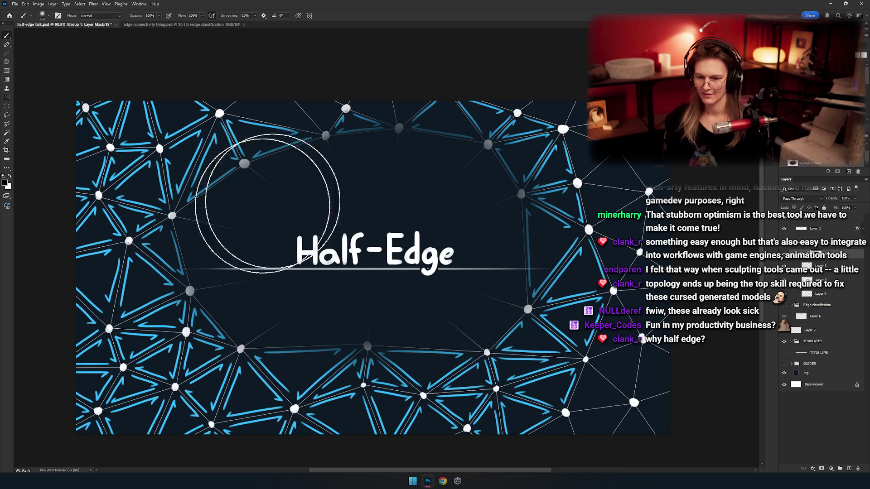
mouse_move(408, 272)
left_mouse_down()
mouse_move(380, 272)
mouse_move(429, 272)
left_mouse_up()
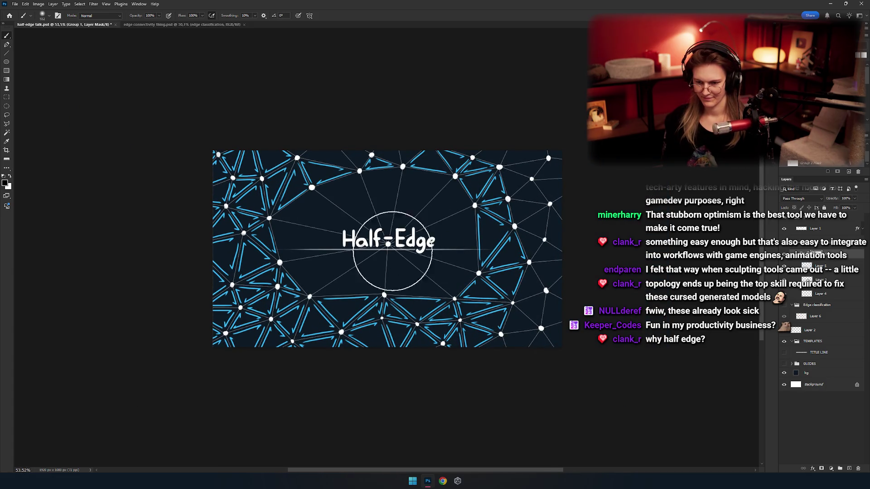
mouse_move(455, 252)
left_mouse_down()
mouse_move(430, 262)
mouse_move(381, 258)
mouse_move(388, 267)
left_mouse_up()
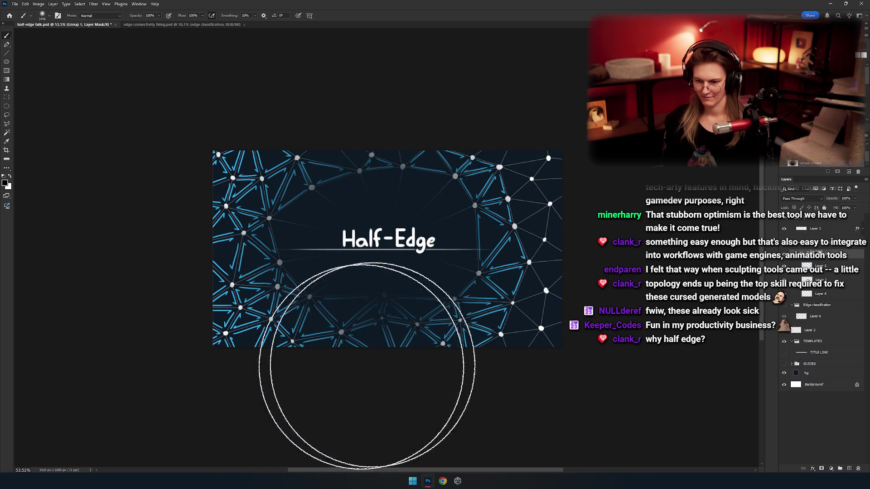
scroll(514, 228, "up", 3)
scroll(535, 228, "down", 3)
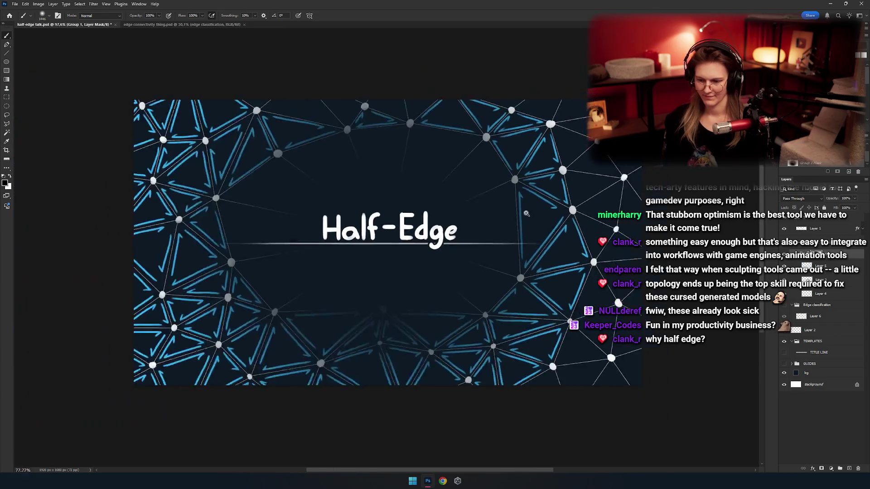
scroll(505, 232, "up", 2)
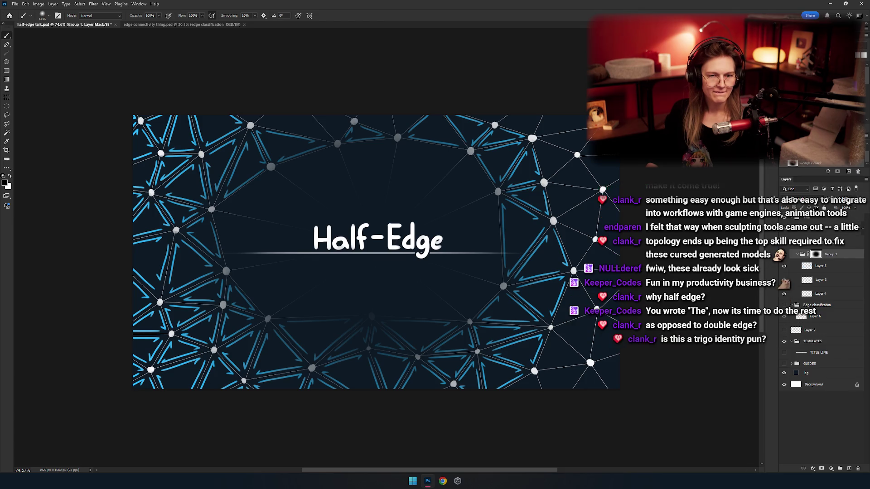
Sample the mesh arrows' blue, collapse the mesh group, and delete Layer 6
left_click(588, 339, "alt")
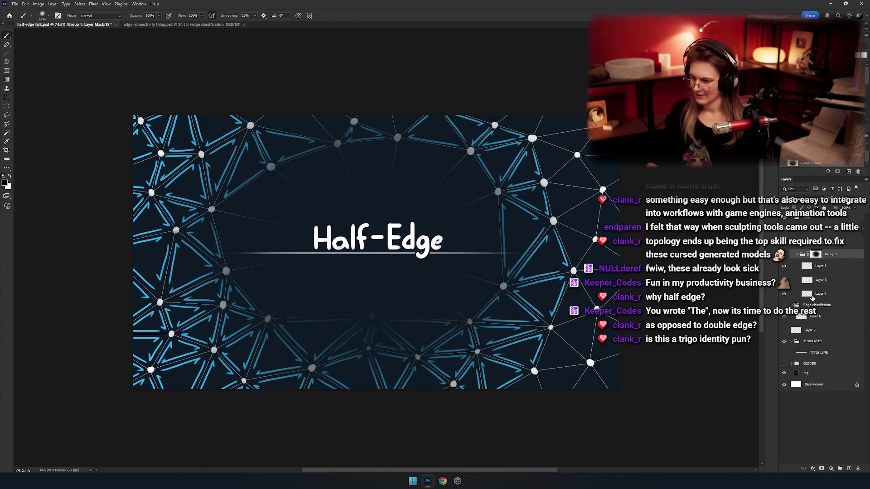
left_click(829, 268)
left_click(798, 257)
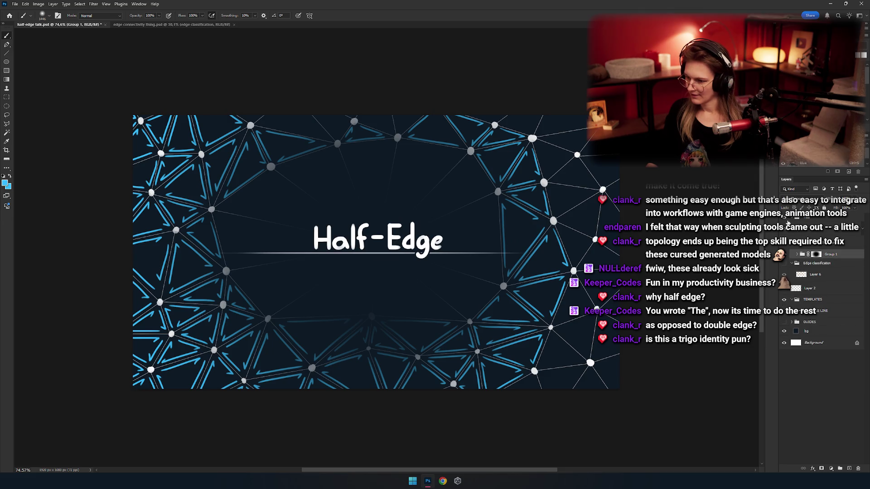
left_click(790, 222)
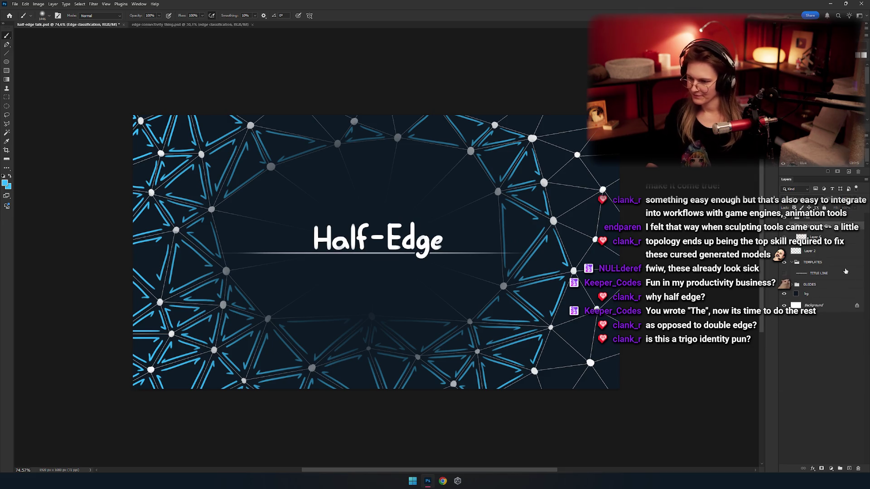
left_click(811, 236)
key("Delete")
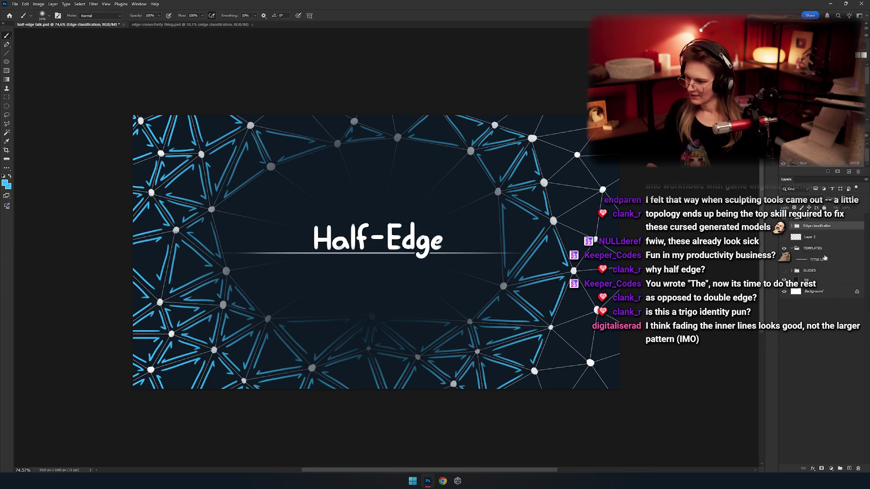
Create a new layer group and name it '1. Why'
left_click(841, 468)
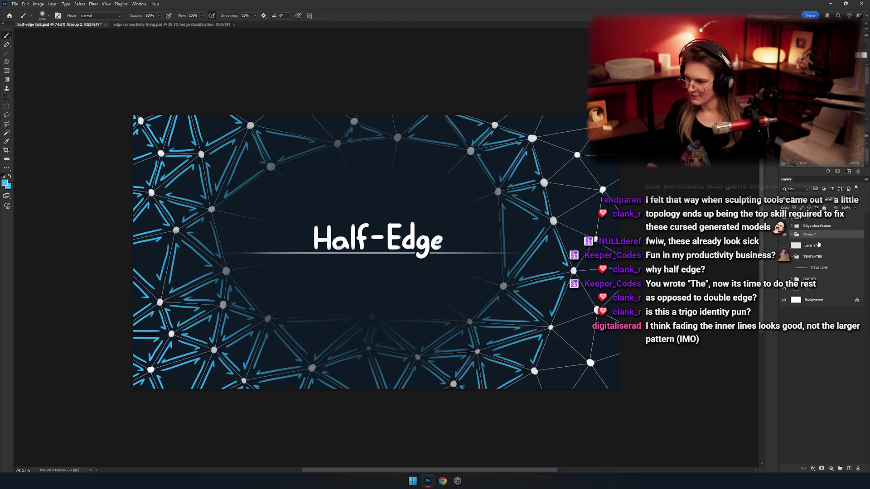
double_click(809, 234)
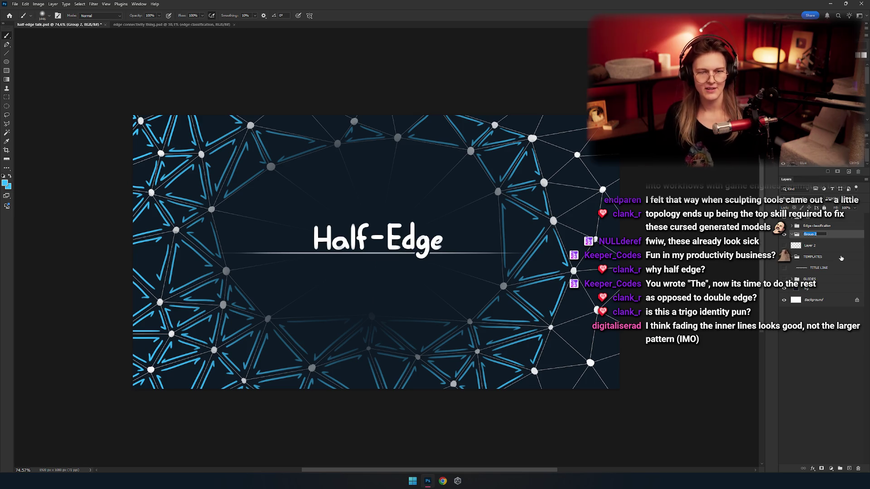
type("Ehv")
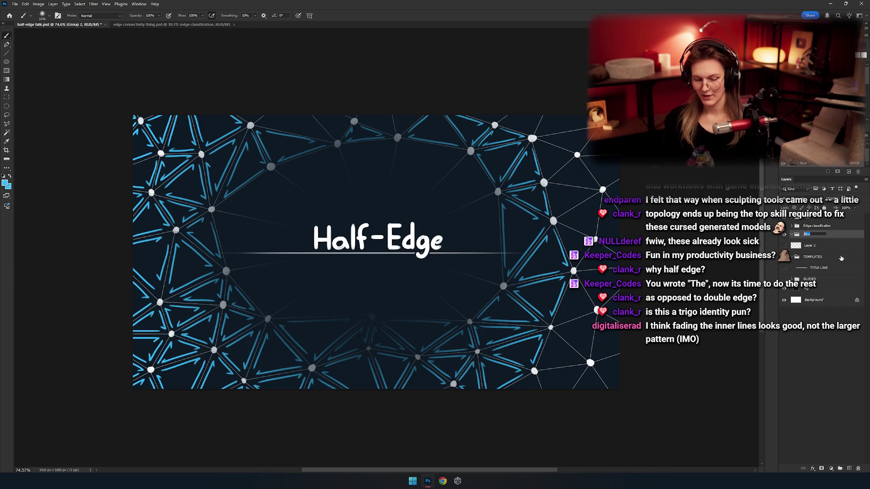
key("Return")
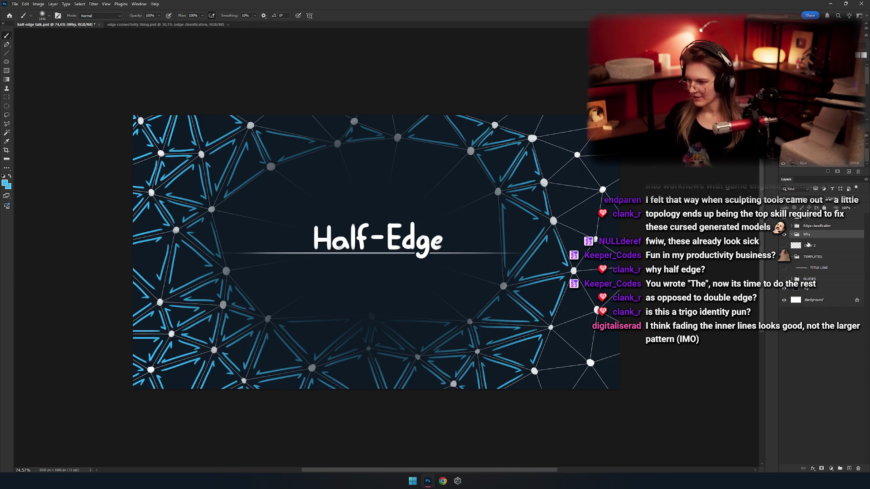
double_click(807, 235)
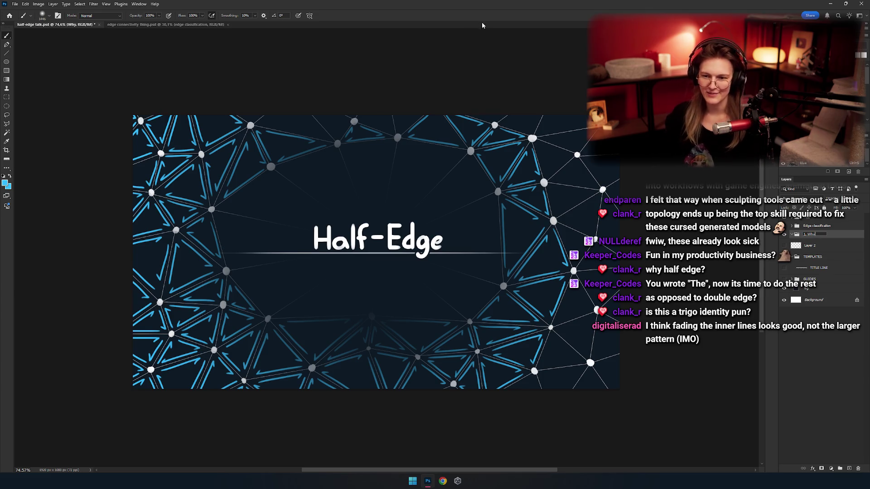
key("Return")
Add a new empty Layer 7 above Layer 2 and move it into the Why group
left_click(803, 246)
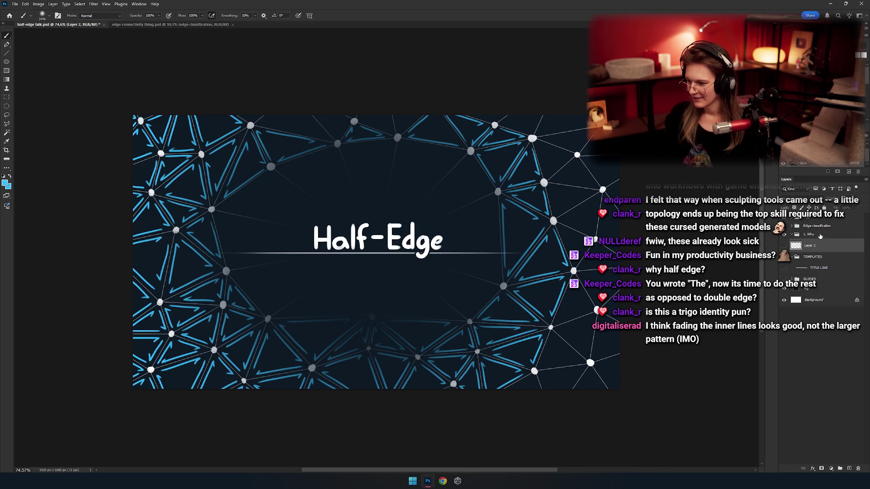
key("ctrl+shift+alt+n")
mouse_move(813, 245)
left_mouse_down()
mouse_move(788, 226)
mouse_move(817, 240)
mouse_move(814, 270)
left_mouse_up()
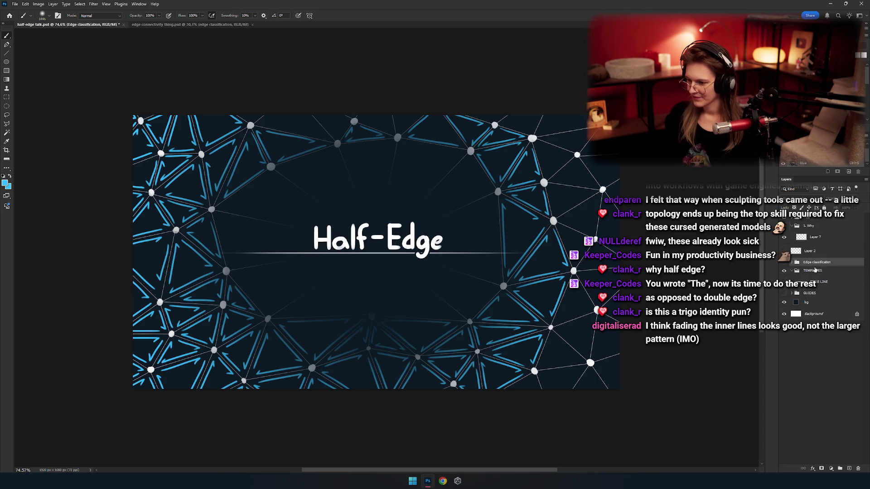
Create another layer group above '1. Why' and name it '0. What'
left_click(809, 226)
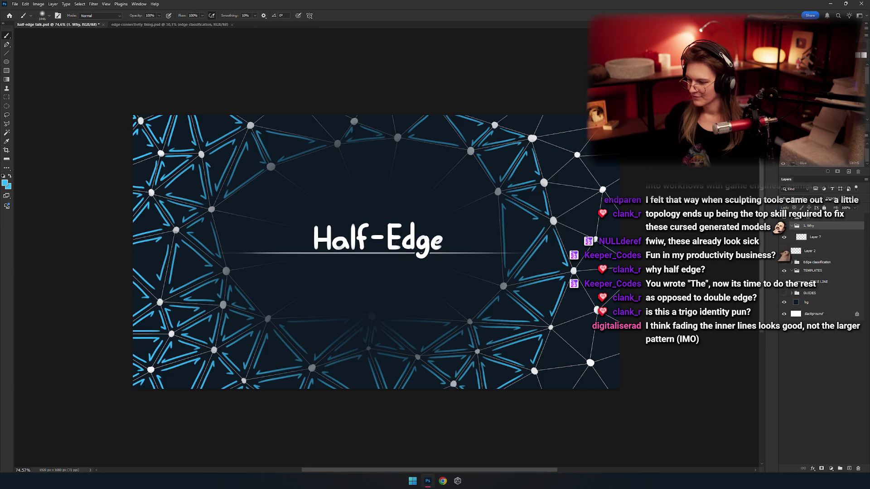
left_click(838, 469)
double_click(809, 225)
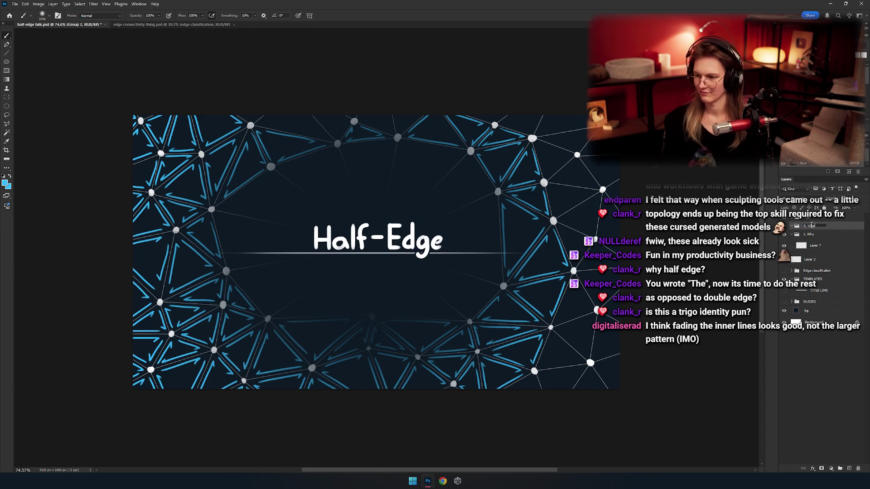
key("Return")
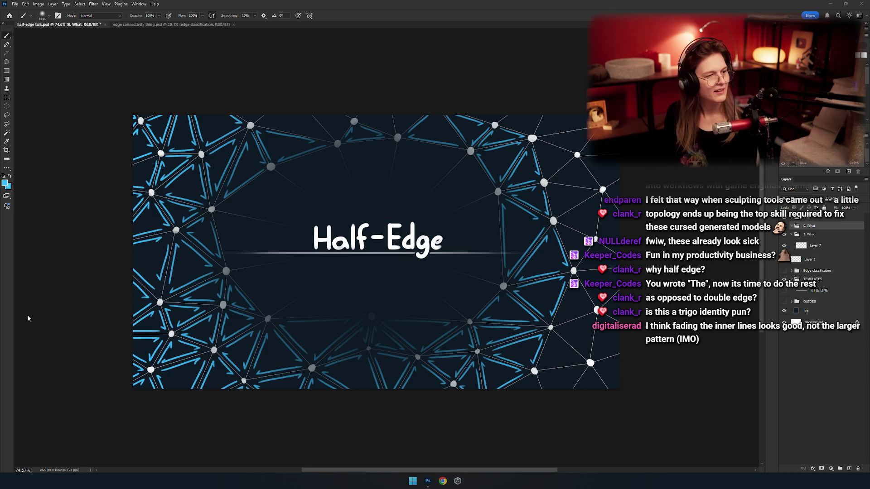
Open Unity Hub via search, dismiss the update notice, launch Unity Project, and return to Photoshop
key("super")
type("unity")
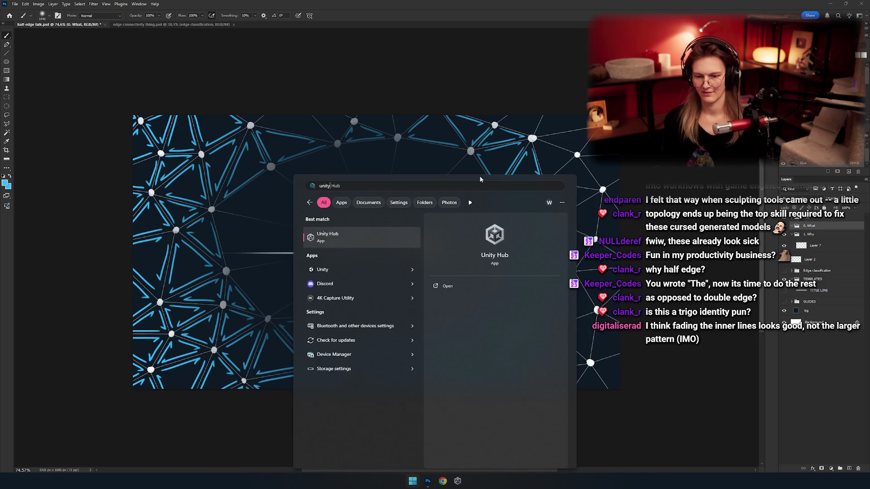
key("Return")
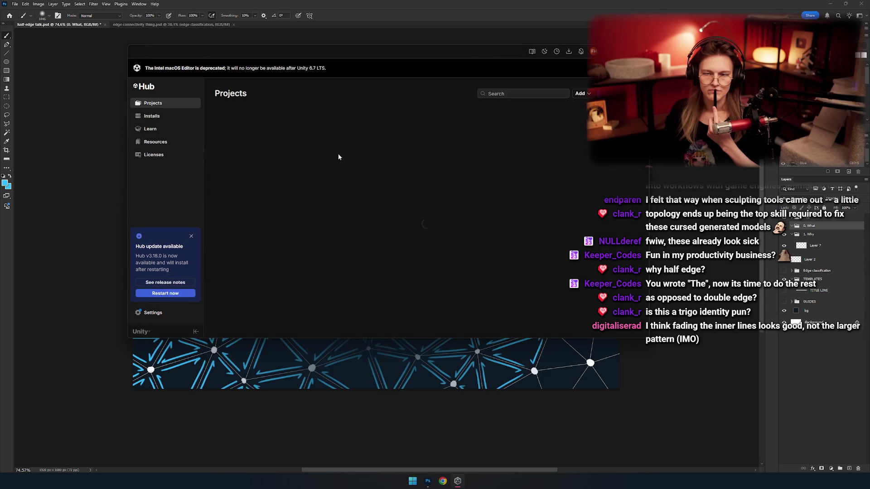
left_click(192, 236)
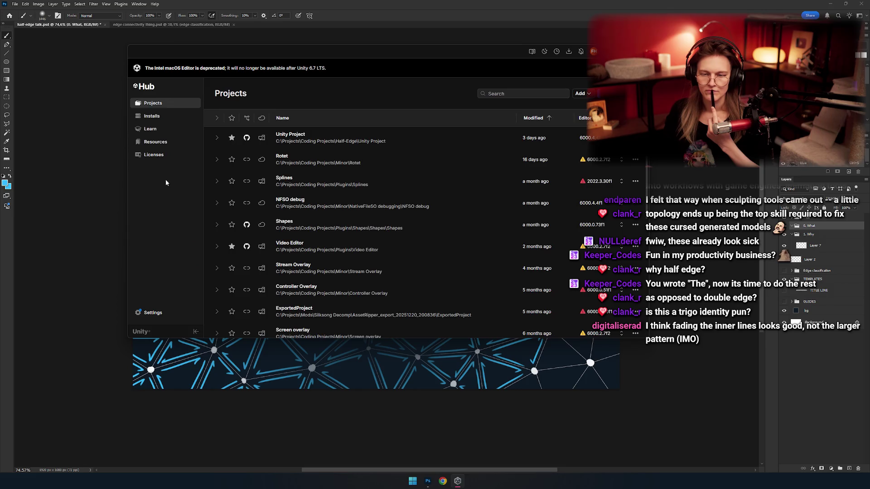
left_click(299, 137)
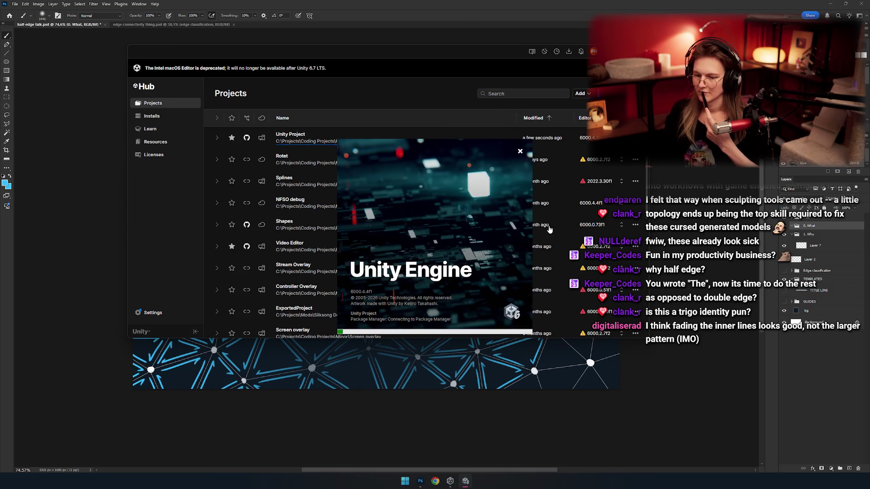
left_click(720, 184)
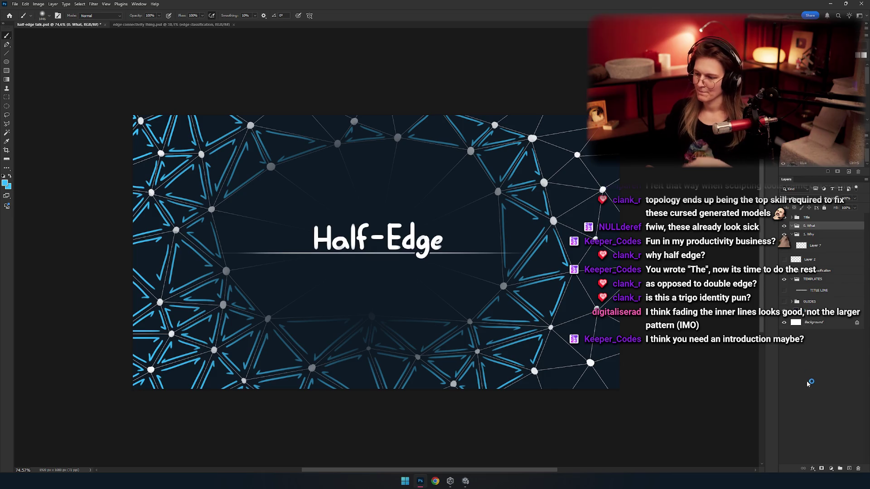
Expand the Title group, select TITLE LINE copy and the 0. What group, then switch to Unity
left_click(805, 310)
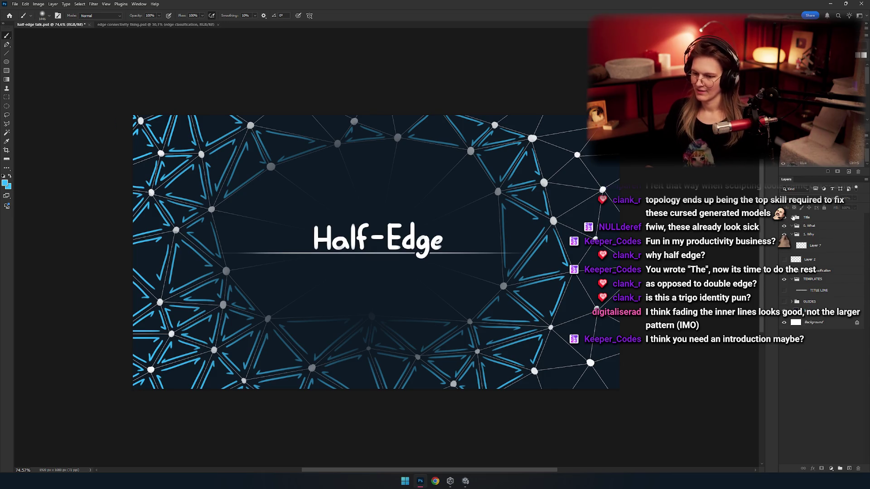
left_click(793, 217)
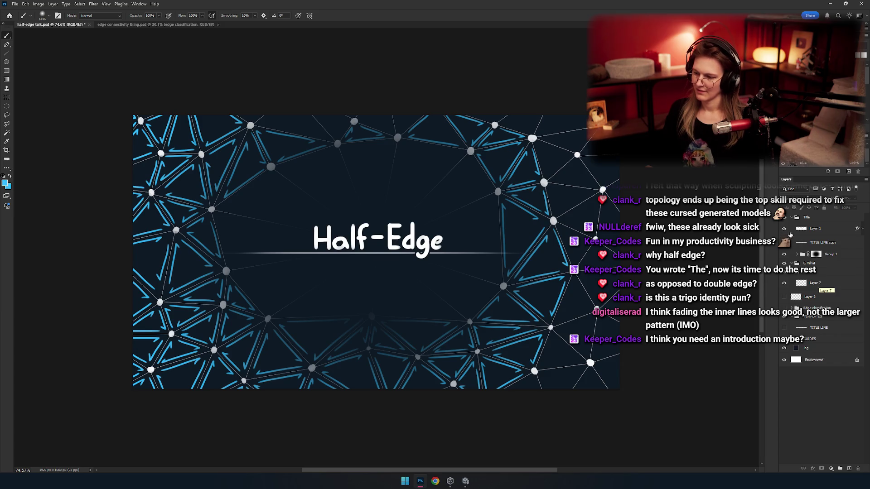
left_click(792, 242)
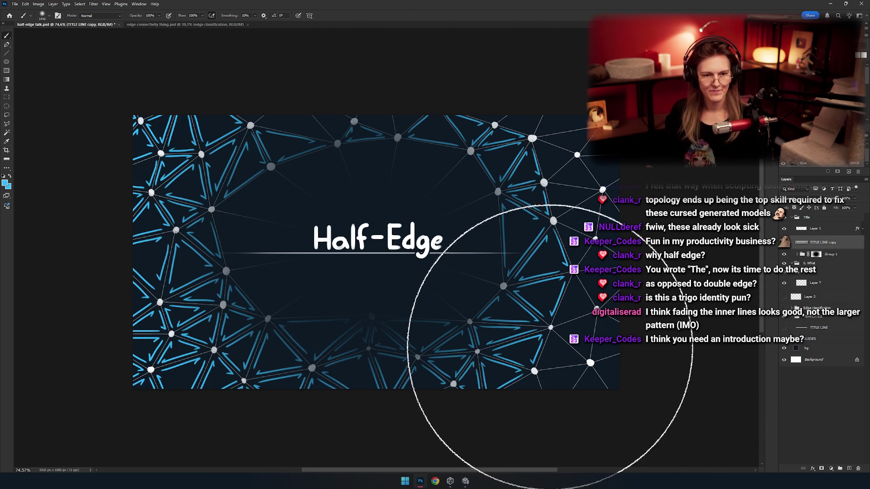
left_click(811, 282)
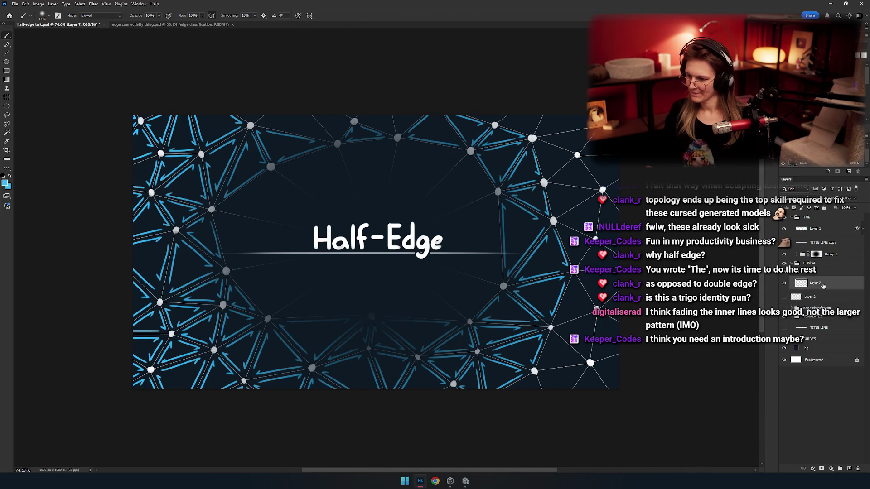
left_click(810, 263)
left_click(465, 482)
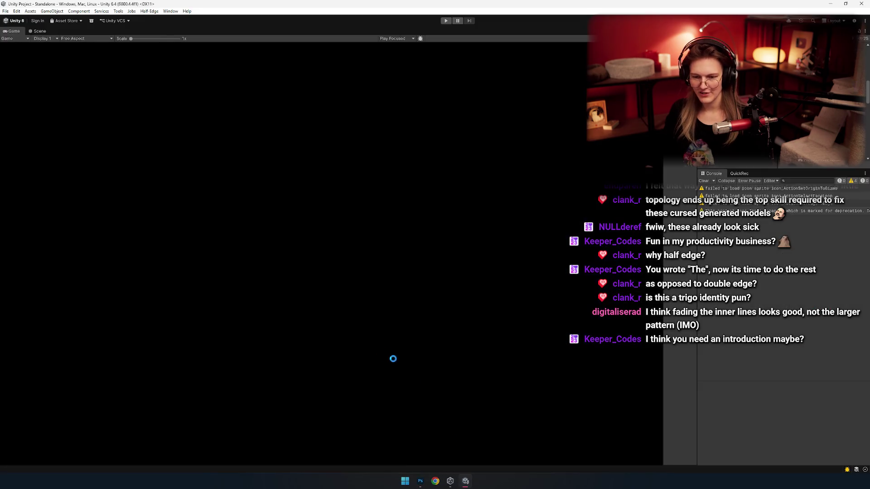
Clear the Console, create a New Sphere by placing its centre and radius, toggle edge/vertex modes, and return to Photoshop
left_click(702, 180)
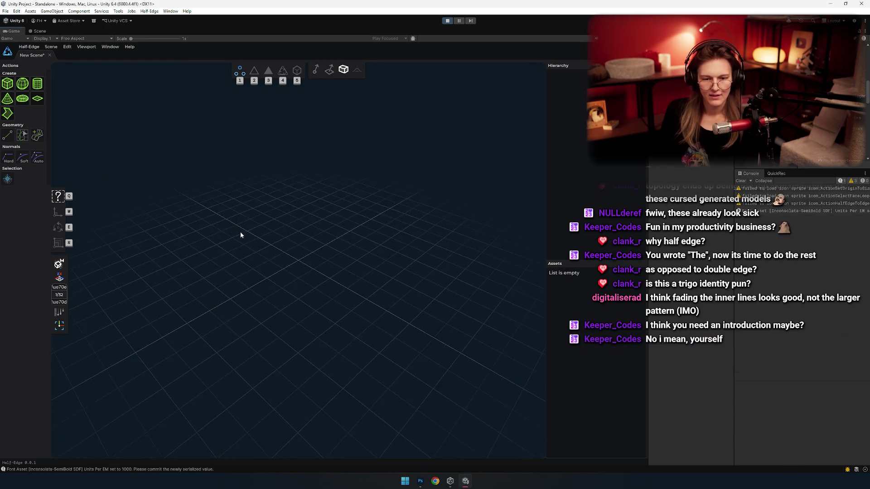
left_click(23, 84)
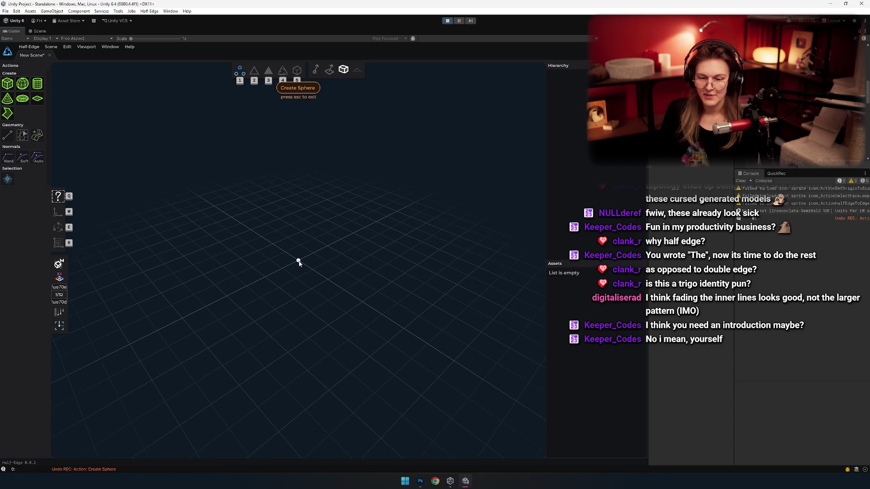
left_click(298, 260)
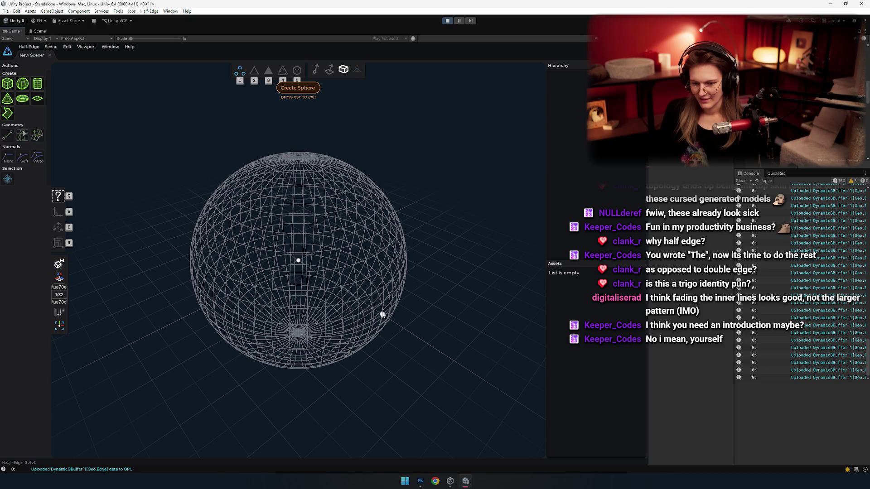
left_click(382, 315)
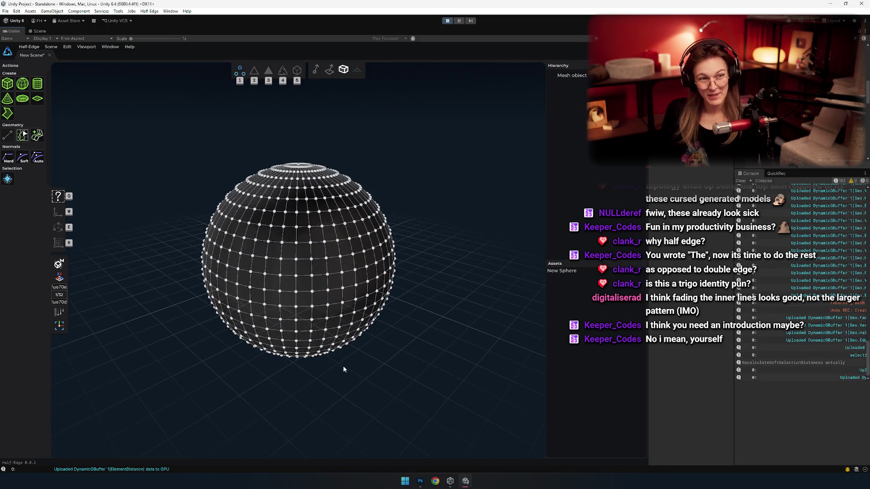
scroll(344, 369, "up", 2)
scroll(335, 358, "down", 4)
key("2")
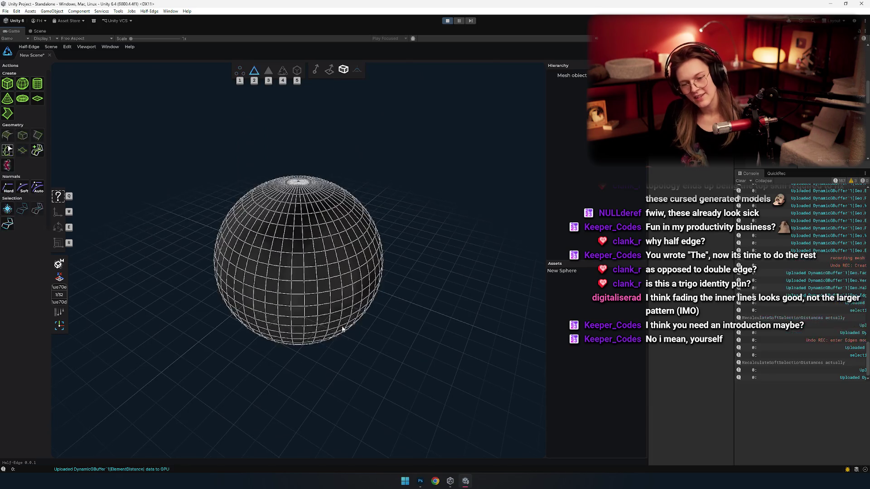
key("1")
scroll(322, 357, "up", 3)
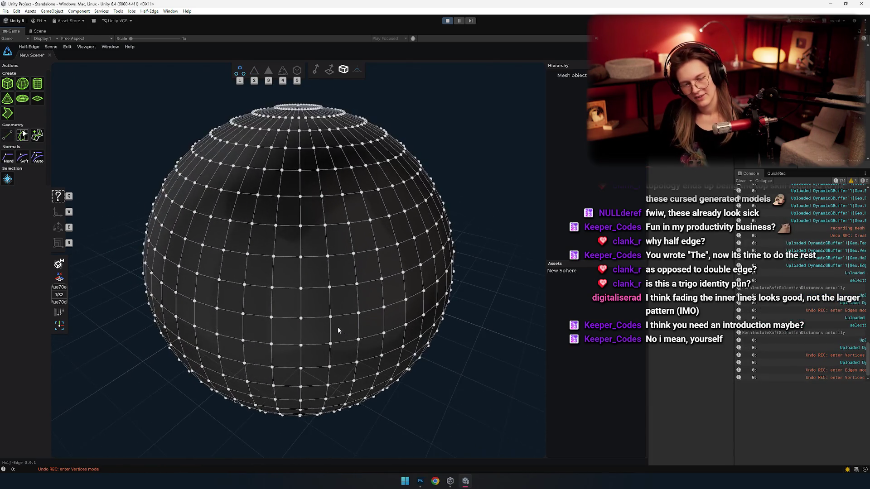
left_click(420, 481)
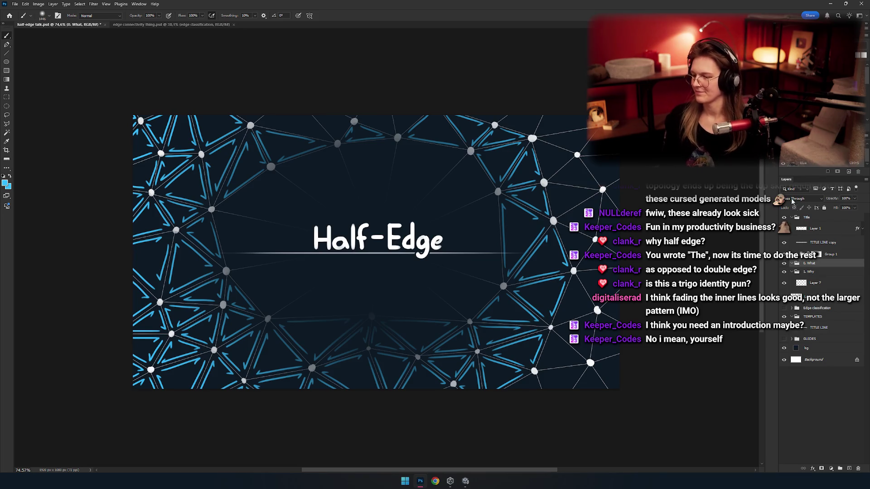
Collapse and hide the Title group, then add a new empty layer for drawing
left_click(792, 217)
left_click(806, 216)
left_click(784, 217)
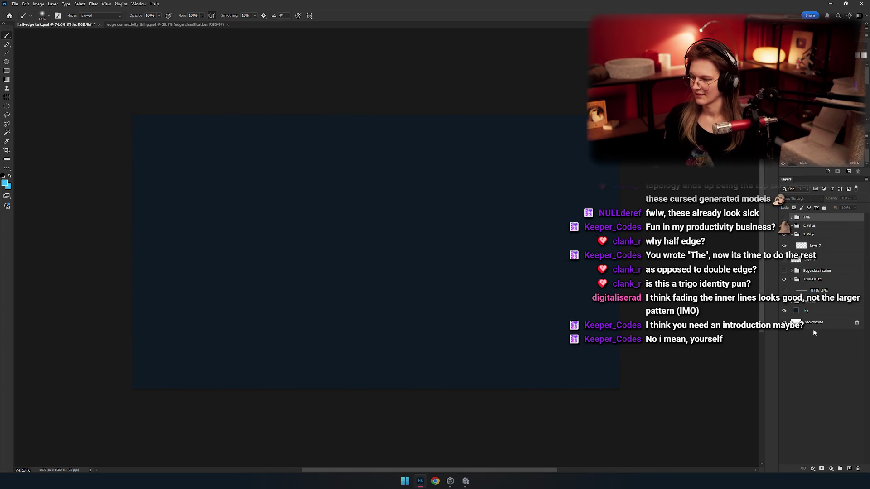
left_click(850, 470)
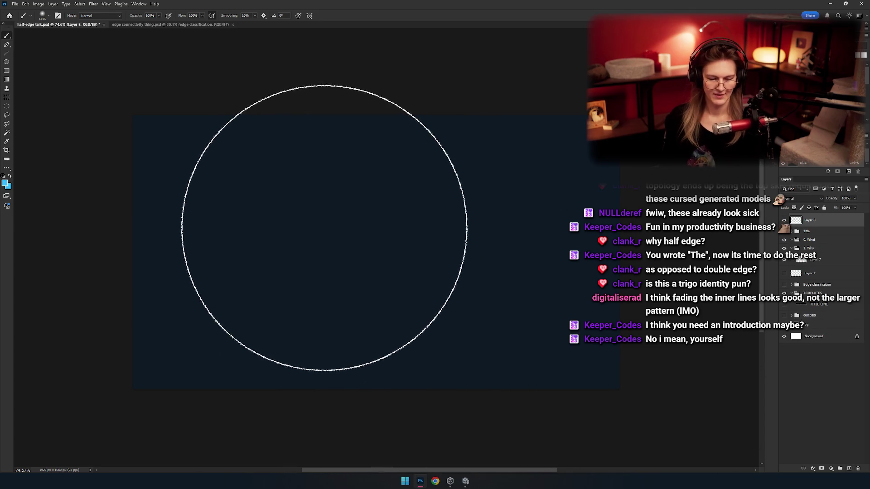
scroll(346, 235, "up", 3)
Brush the chart's vertical axis on the left and a horizontal axis from its base
mouse_move(253, 153)
left_mouse_down()
mouse_move(252, 292)
mouse_move(247, 165)
mouse_move(235, 361)
left_mouse_up()
key("ctrl+z")
key("ctrl+z")
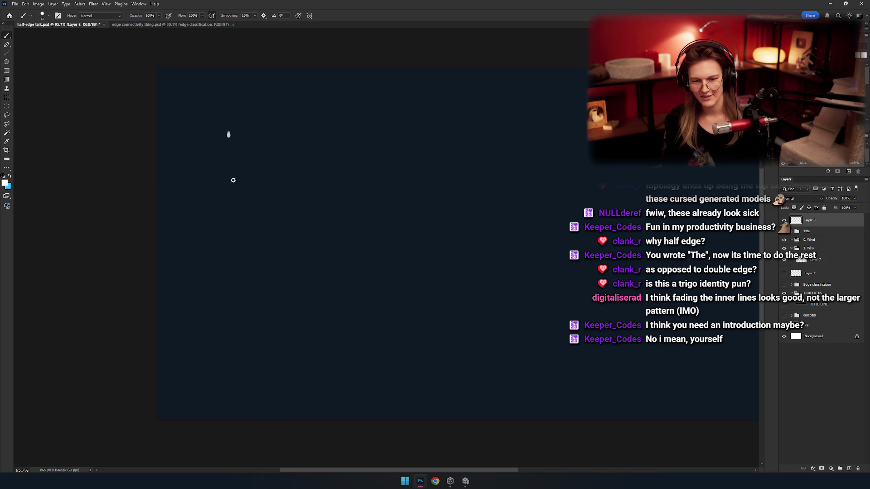
left_click_drag(229, 137, 230, 303)
key("ctrl+z")
left_click_drag(262, 169, 238, 168)
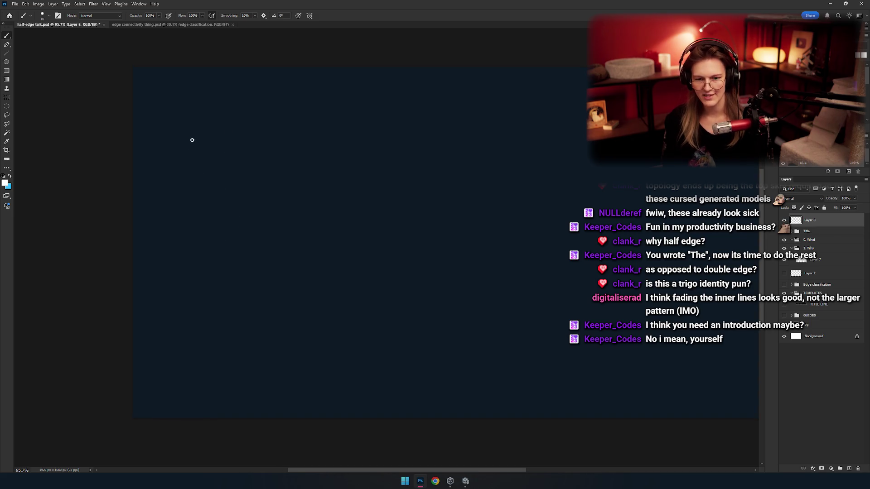
left_click_drag(191, 129, 190, 231)
key("ctrl+z")
mouse_move(190, 129)
left_mouse_down()
mouse_move(191, 333)
mouse_move(727, 333)
left_mouse_up()
mouse_move(274, 276)
left_mouse_down()
mouse_move(279, 291)
mouse_move(338, 254)
mouse_move(307, 295)
mouse_move(279, 272)
mouse_move(279, 229)
left_mouse_up()
Draw a tick at the top of the vertical axis labelled 100%
mouse_move(231, 96)
left_mouse_down()
mouse_move(270, 96)
mouse_move(329, 169)
left_mouse_up()
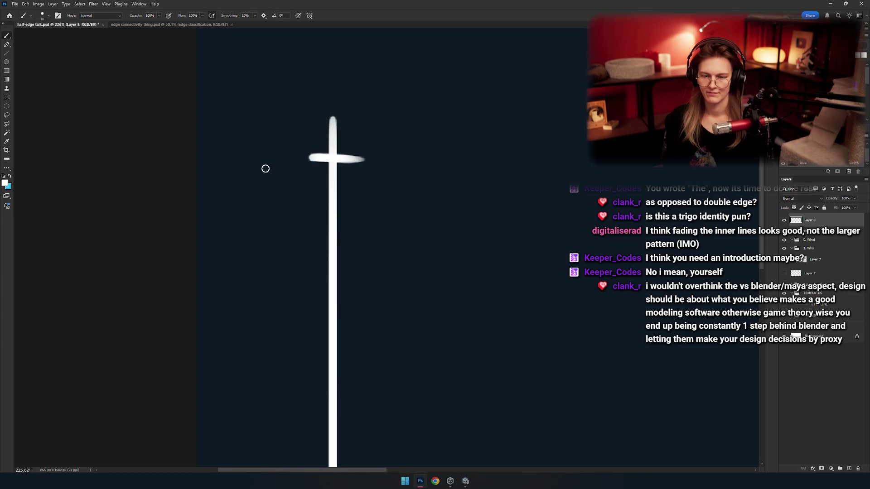
mouse_move(300, 140)
left_mouse_down()
mouse_move(270, 182)
mouse_move(271, 142)
left_mouse_up()
mouse_move(295, 169)
left_mouse_down()
mouse_move(291, 179)
mouse_move(295, 170)
left_mouse_up()
mouse_move(254, 149)
left_mouse_down()
mouse_move(247, 169)
mouse_move(247, 152)
left_mouse_up()
mouse_move(229, 152)
left_mouse_down()
mouse_move(237, 149)
mouse_move(255, 176)
left_mouse_up()
key("ctrl+z")
key("ctrl+z")
left_click_drag(233, 146, 224, 175)
left_click_drag(211, 138, 205, 178)
Draw a mid-height tick on the vertical axis labelled 50%
left_click_drag(346, 269, 278, 173)
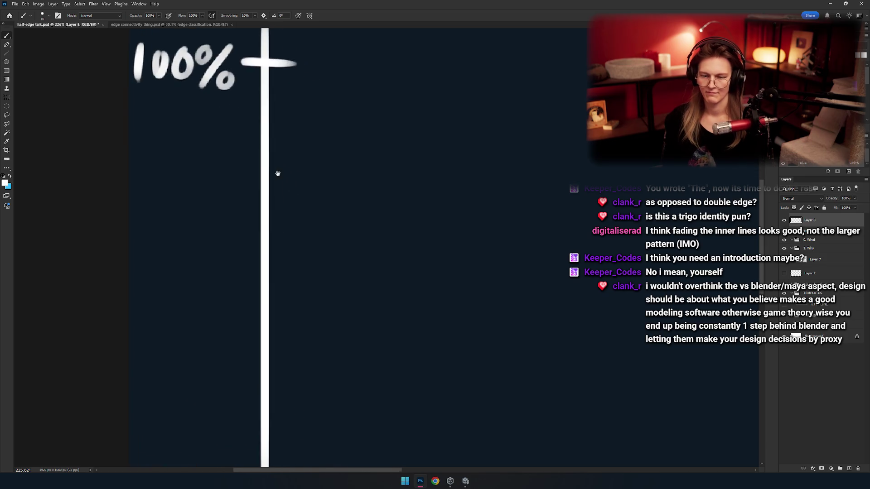
scroll(290, 247, "down", 3)
scroll(276, 236, "up", 1)
left_click_drag(274, 260, 295, 267)
scroll(276, 238, "up", 2)
left_click_drag(298, 242, 311, 267)
mouse_move(284, 246)
left_mouse_down()
mouse_move(279, 256)
mouse_move(285, 247)
mouse_move(259, 248)
mouse_move(258, 266)
left_mouse_up()
mouse_move(344, 276)
left_mouse_down()
mouse_move(290, 267)
mouse_move(290, 287)
mouse_move(319, 252)
mouse_move(338, 278)
mouse_move(289, 248)
mouse_move(350, 207)
left_mouse_up()
Label the chart's origin 0%
scroll(307, 285, "down", 3)
scroll(312, 256, "up", 4)
mouse_move(225, 304)
left_mouse_down()
mouse_move(211, 330)
mouse_move(226, 333)
mouse_move(229, 311)
left_mouse_up()
key("ctrl+z")
mouse_move(240, 324)
left_mouse_down()
mouse_move(242, 331)
mouse_move(270, 303)
mouse_move(246, 318)
left_mouse_up()
scroll(238, 309, "down", 5)
scroll(238, 308, "up", 2)
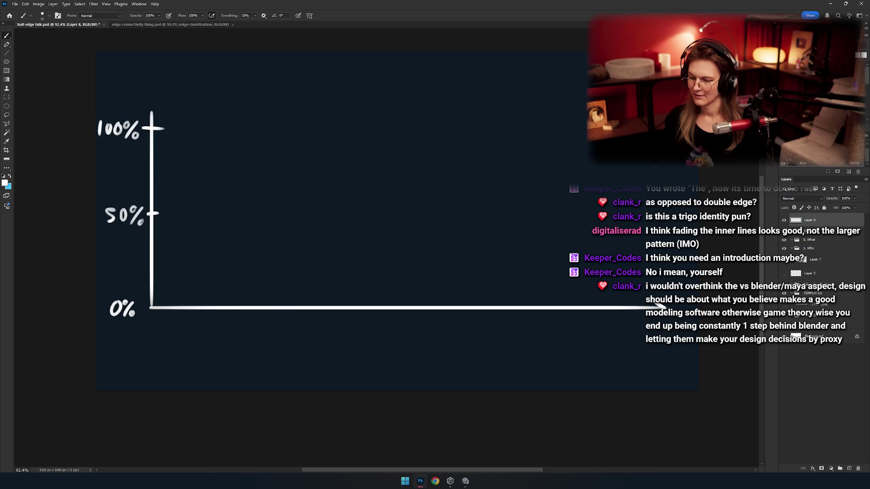
Paint tick marks near the arrowhead end and midway along the horizontal axis
scroll(398, 299, "up", 2)
scroll(398, 300, "up", 3)
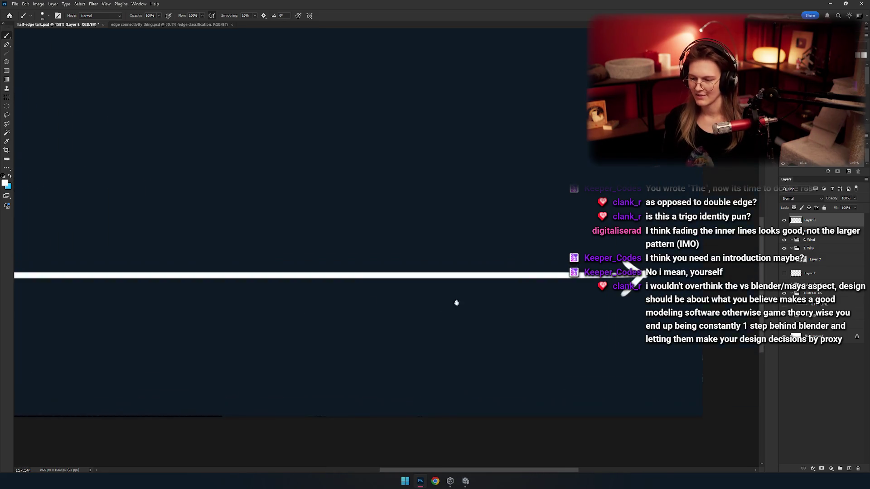
mouse_move(480, 248)
left_mouse_down()
mouse_move(477, 279)
mouse_move(451, 317)
mouse_move(475, 298)
mouse_move(512, 317)
left_mouse_up()
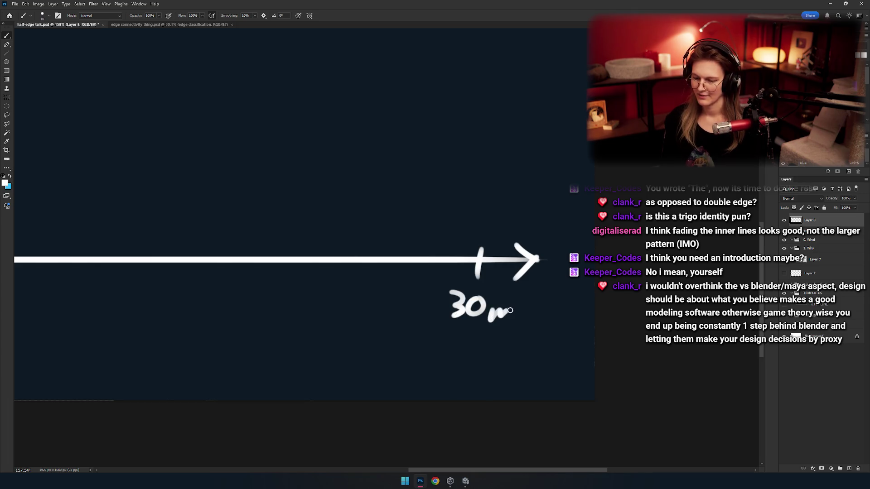
scroll(498, 313, "down", 5)
left_click_drag(365, 275, 371, 308)
Write the 15m label beneath the middle tick, redoing a misdrawn 5
scroll(369, 300, "up", 4)
mouse_move(382, 284)
left_mouse_down()
mouse_move(398, 286)
mouse_move(383, 312)
left_mouse_up()
key("ctrl+z")
left_click_drag(400, 296, 431, 310)
Recentre the whole chart in view and try a freehand curve across it
scroll(431, 311, "down", 6)
scroll(366, 367, "up", 2)
scroll(366, 367, "down", 1)
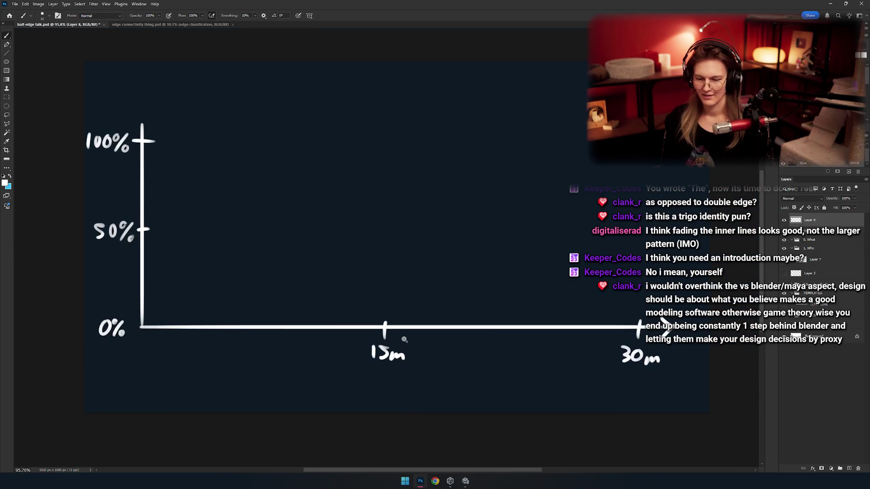
scroll(385, 353, "down", 2)
scroll(400, 340, "up", 2)
scroll(401, 340, "up", 1)
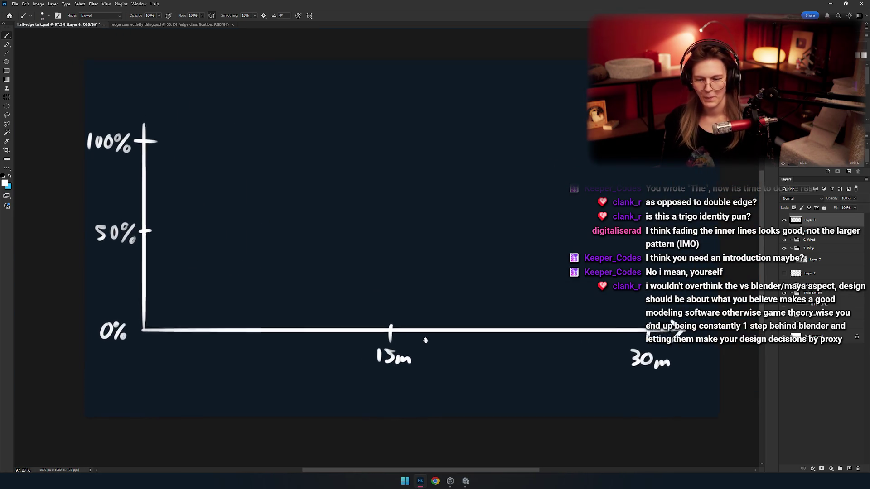
mouse_move(424, 340)
left_mouse_down()
mouse_move(420, 348)
mouse_move(423, 316)
mouse_move(448, 329)
mouse_move(449, 314)
left_mouse_up()
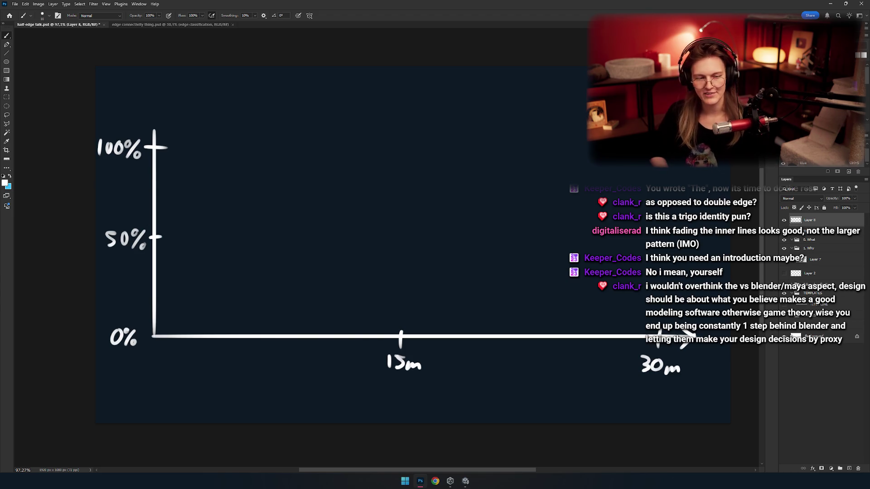
scroll(363, 283, "right", 3)
scroll(363, 284, "up", 2)
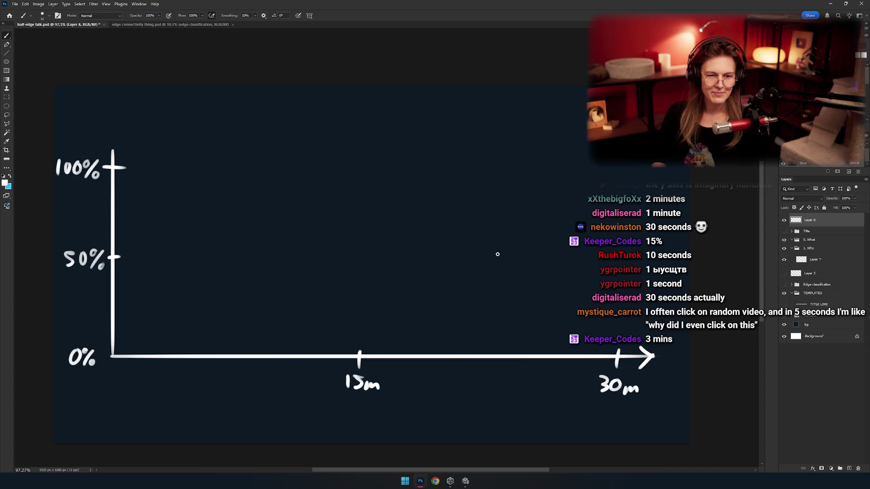
mouse_move(330, 257)
left_mouse_down()
mouse_move(458, 239)
mouse_move(564, 313)
left_mouse_up()
Discard the earlier freehand curve and a failed try, restarting the curve at 100%
key("ctrl+z")
mouse_move(348, 238)
left_mouse_down()
mouse_move(429, 268)
mouse_move(378, 259)
mouse_move(368, 301)
mouse_move(338, 243)
mouse_move(475, 296)
left_mouse_up()
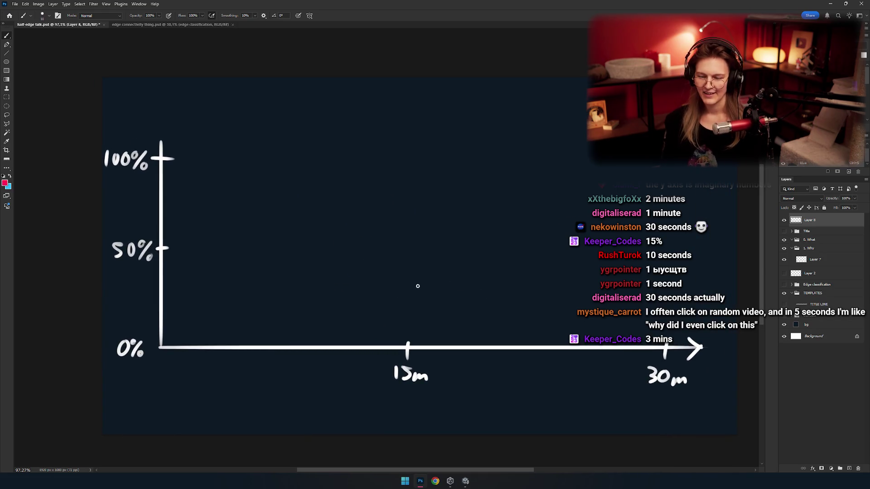
left_click_drag(416, 287, 443, 275)
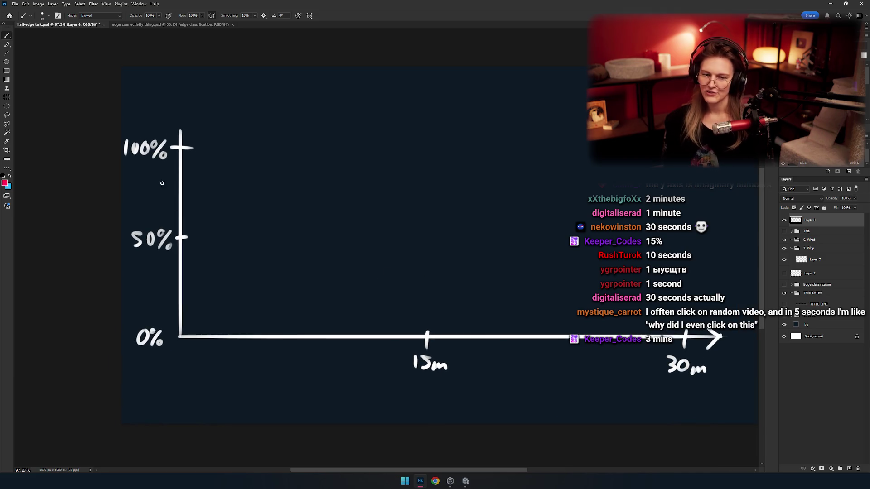
left_click_drag(189, 145, 223, 307)
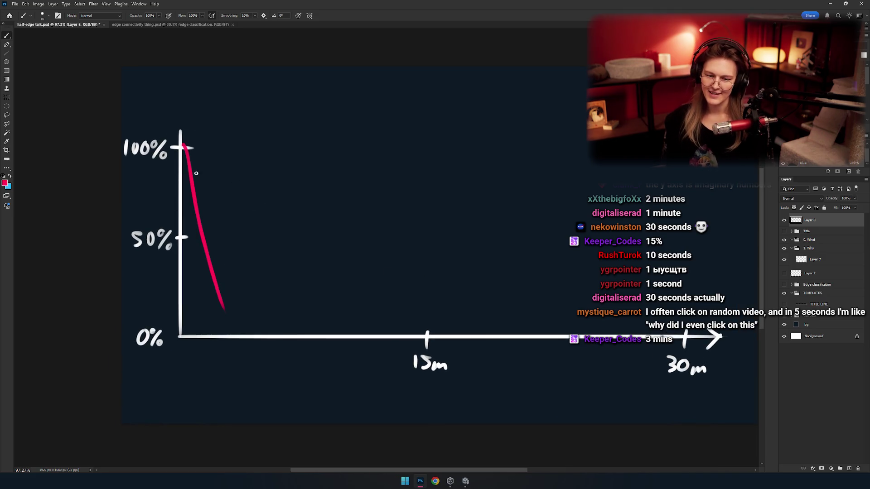
key("ctrl+z")
mouse_move(183, 143)
left_mouse_down()
mouse_move(185, 157)
mouse_move(435, 284)
mouse_move(720, 337)
left_mouse_up()
Paint the red curve from 100% toward 30m, removing a stray stroke at the 50% level
mouse_move(484, 418)
left_mouse_down()
mouse_move(467, 416)
mouse_move(481, 418)
left_mouse_up()
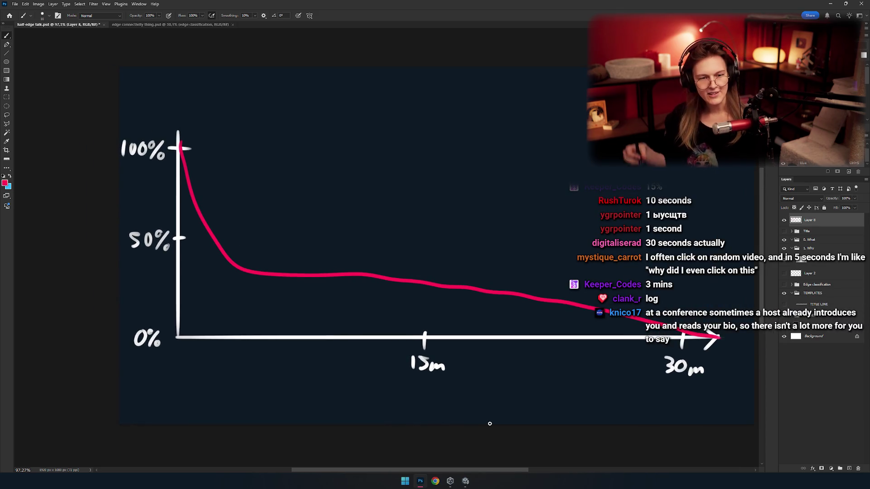
mouse_move(166, 238)
left_mouse_down()
mouse_move(252, 237)
mouse_move(257, 247)
mouse_move(247, 234)
left_mouse_up()
key("ctrl+z")
key("ctrl+z")
left_click_drag(269, 318, 214, 324)
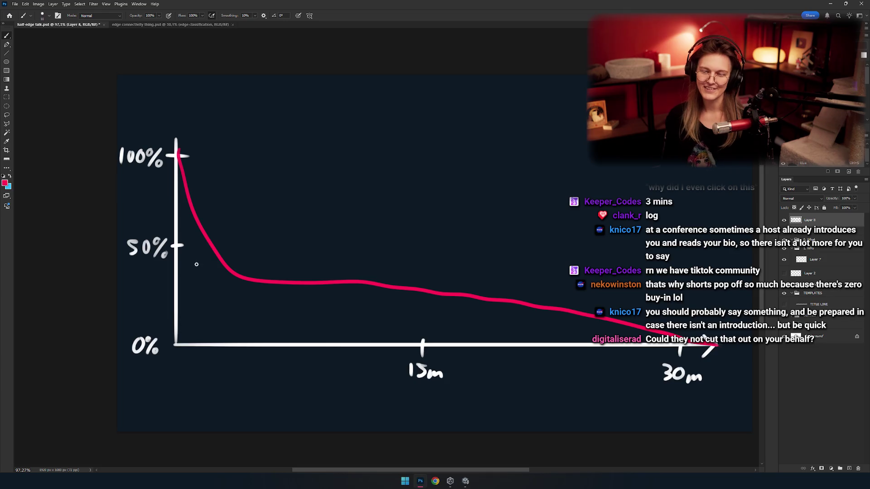
mouse_move(220, 245)
left_mouse_down()
mouse_move(281, 249)
mouse_move(262, 234)
left_mouse_up()
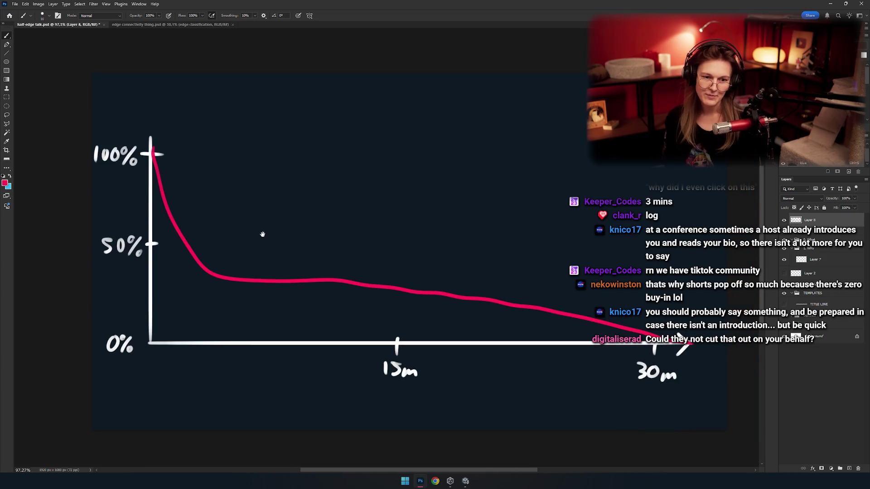
mouse_move(201, 238)
left_mouse_down()
mouse_move(209, 258)
mouse_move(202, 217)
mouse_move(213, 230)
left_mouse_up()
key("ctrl+z")
key("ctrl+z")
key("ctrl+z")
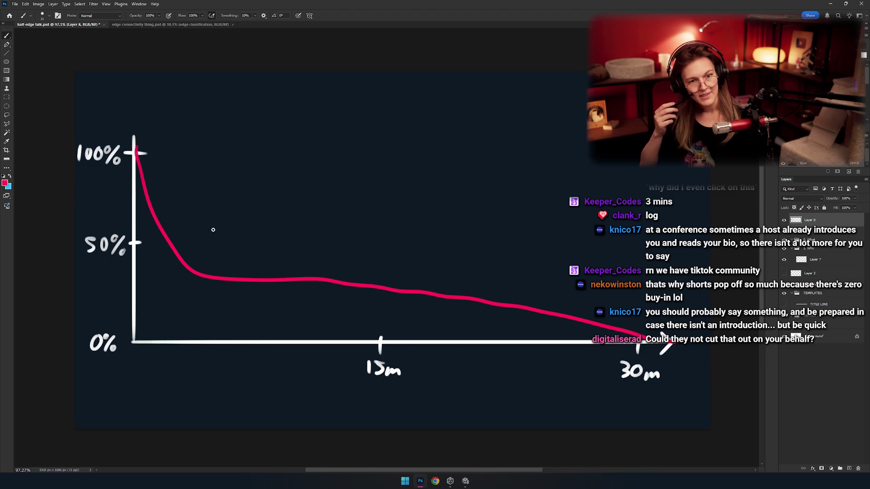
mouse_move(318, 229)
left_mouse_down()
mouse_move(293, 243)
mouse_move(264, 232)
mouse_move(275, 260)
left_mouse_up()
left_click(274, 260, "ctrl+alt")
left_click(277, 236, "ctrl")
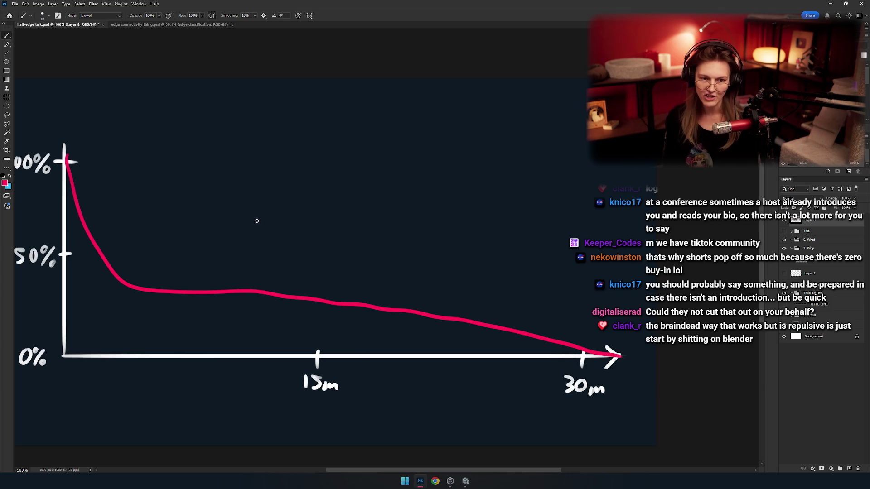
Look over the drop-off graph, then hide its layer to leave the navy background
scroll(247, 221, "down", 5)
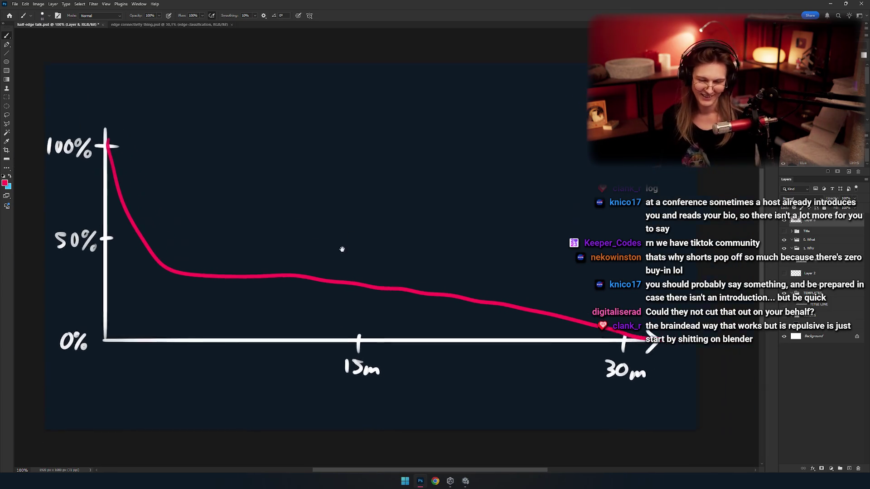
scroll(320, 256, "up", 4)
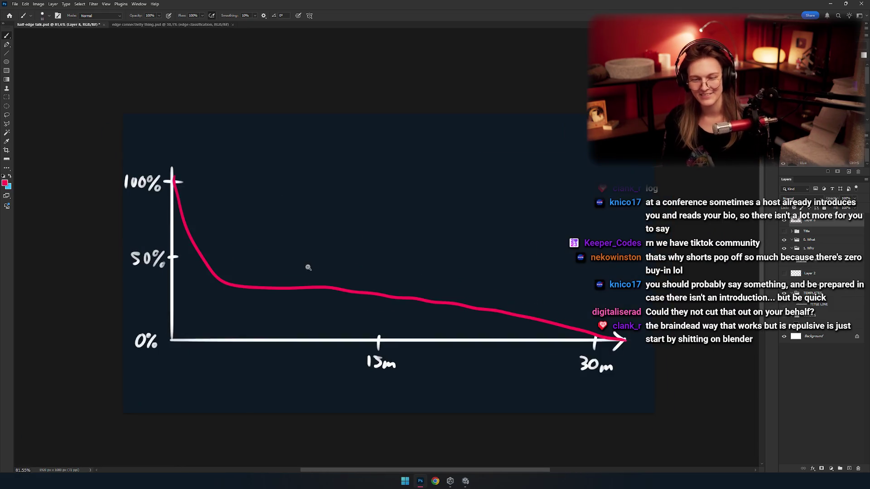
scroll(330, 240, "up", 3)
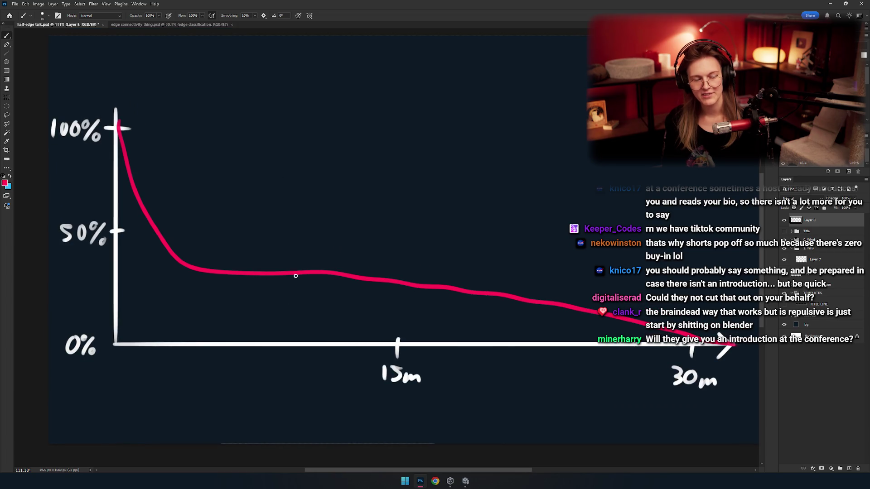
mouse_move(344, 289)
left_mouse_down()
mouse_move(294, 282)
mouse_move(336, 259)
mouse_move(316, 241)
mouse_move(396, 240)
left_mouse_up()
scroll(315, 277, "down", 2)
scroll(330, 278, "up", 2)
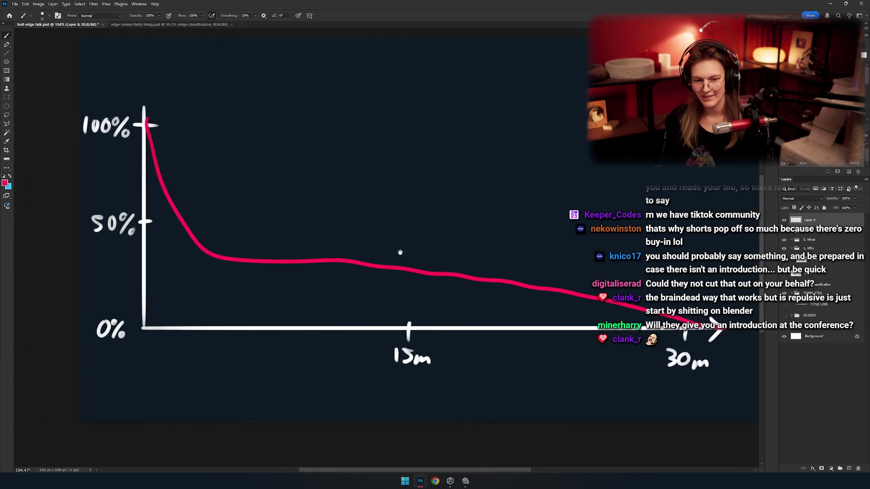
scroll(355, 287, "down", 1)
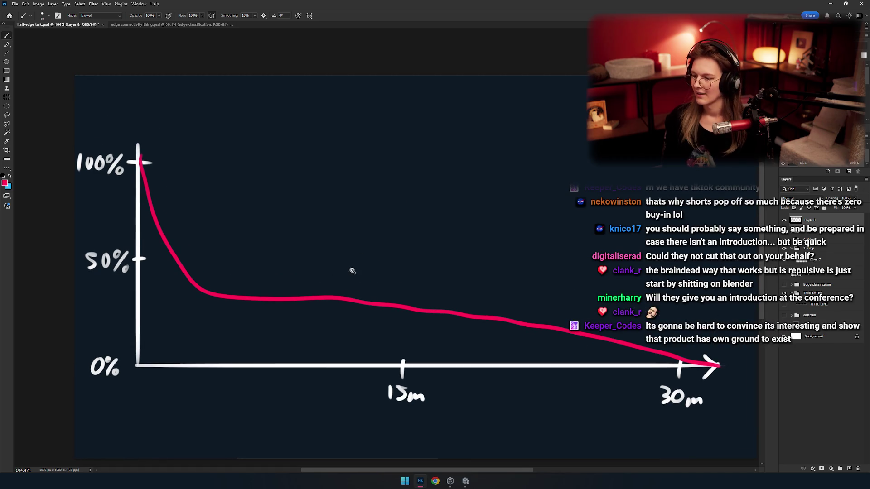
scroll(358, 289, "up", 1)
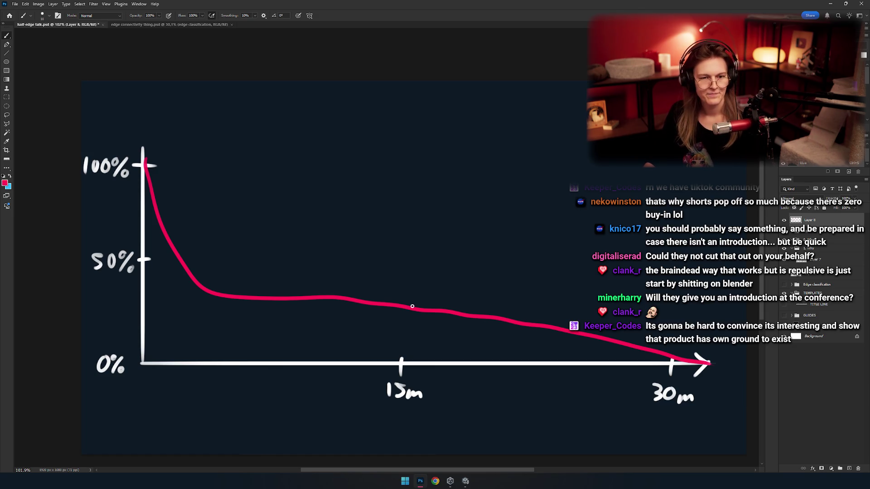
key("ctrl+comma")
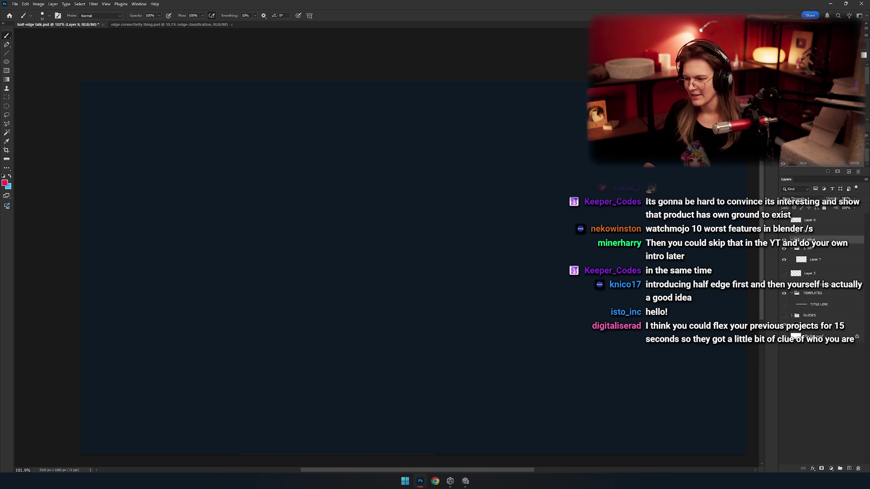
Select the title layer group and make the Half-Edge title artwork visible again
left_click(825, 239)
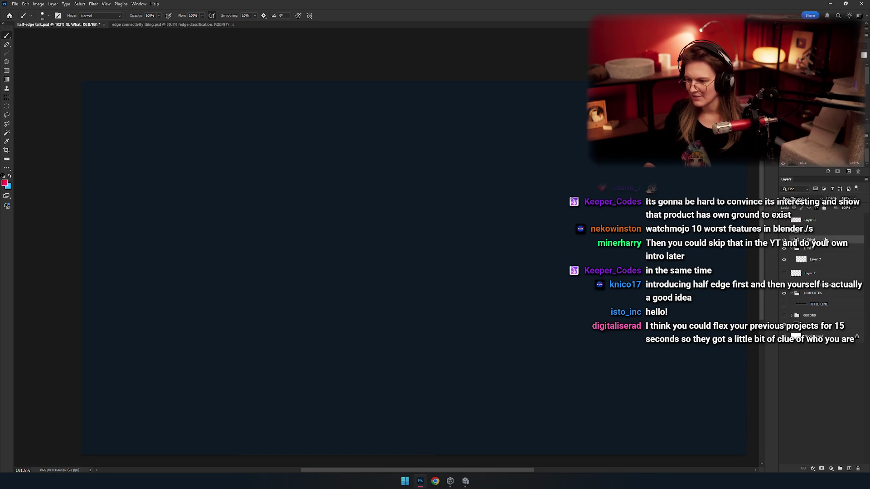
left_click(787, 234)
left_click(787, 235)
left_click(787, 235)
left_click(807, 236)
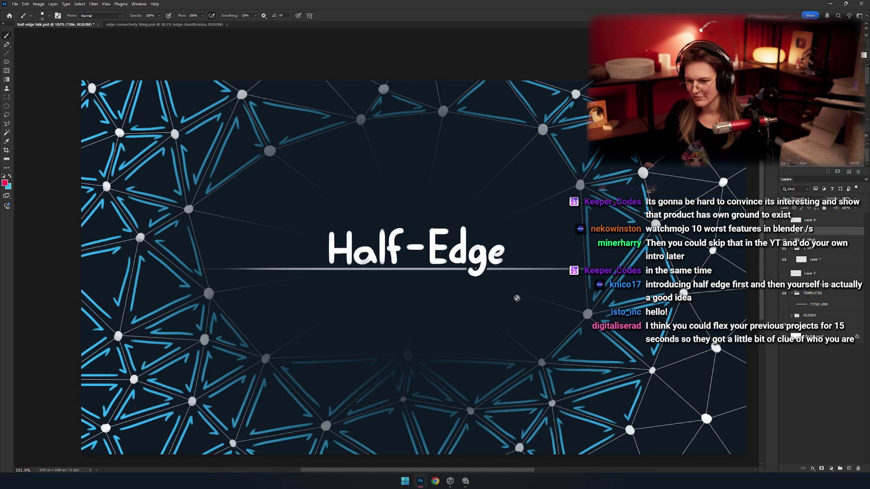
Erase on Group 1's layer mask with a large 600 px soft brush to reveal more central mesh
left_click(816, 268)
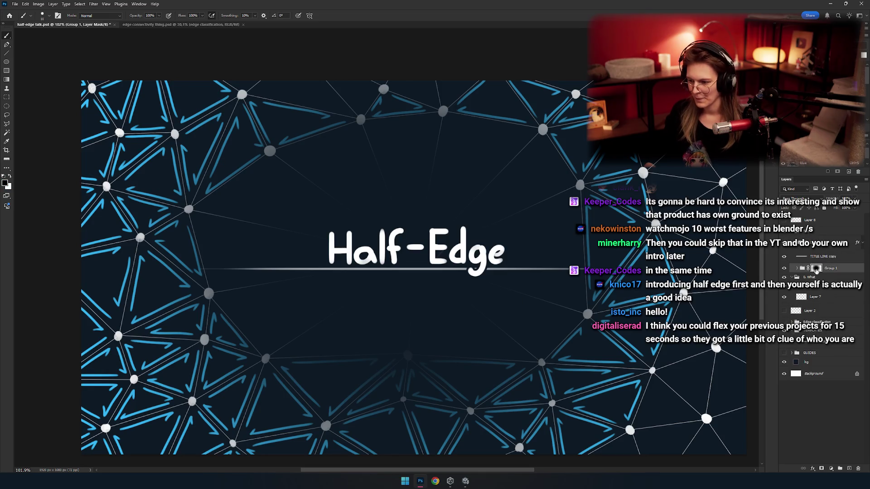
scroll(318, 249, "down", 3)
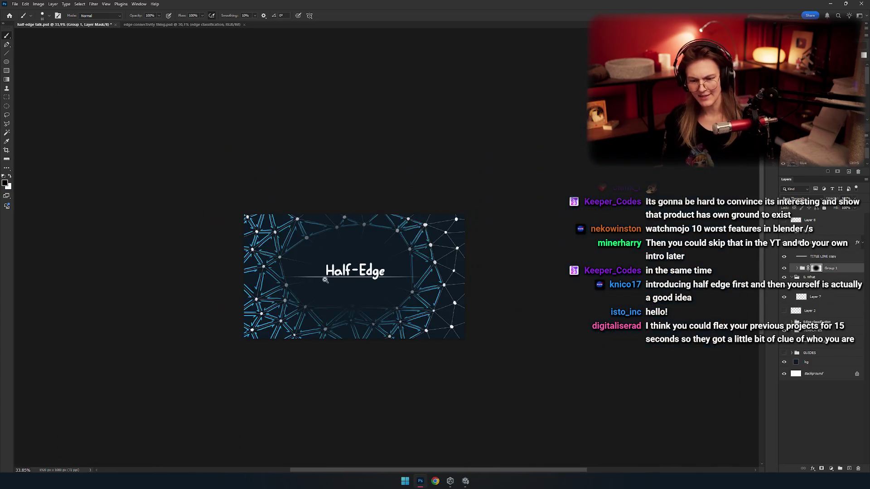
key("e")
scroll(307, 288, "down", 2)
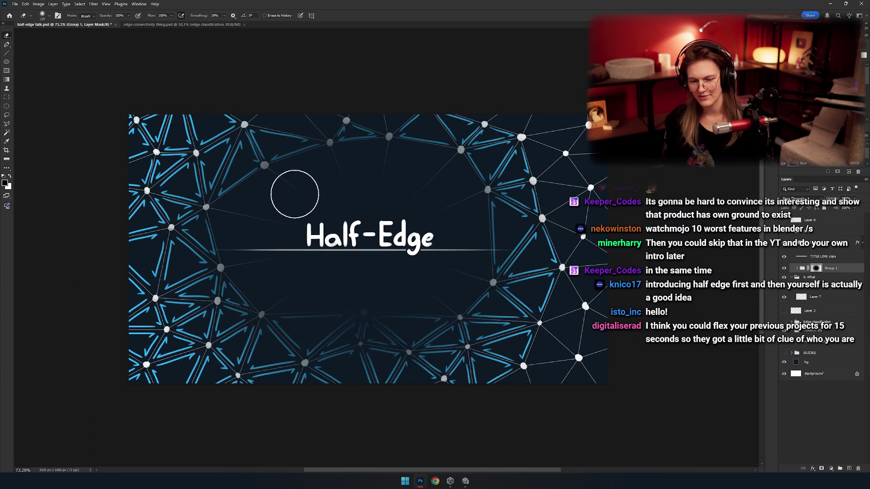
left_click_drag(339, 380, 439, 327)
key("bracketright")
key("bracketright")
key("bracketright")
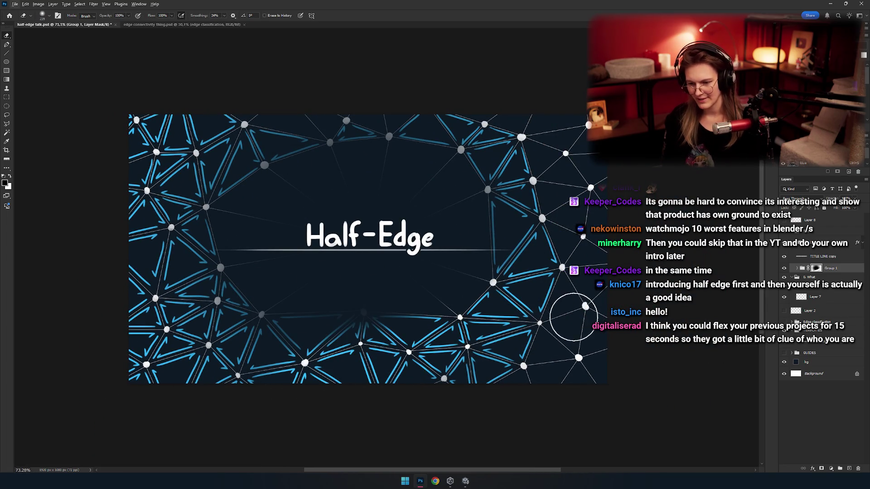
mouse_move(616, 317)
left_mouse_down()
mouse_move(226, 132)
mouse_move(461, 145)
mouse_move(569, 215)
left_mouse_up()
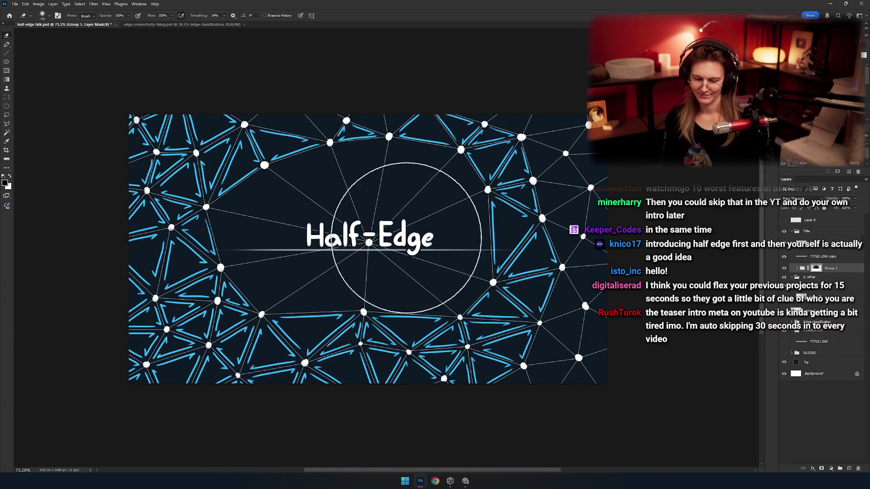
left_click_drag(358, 241, 326, 252)
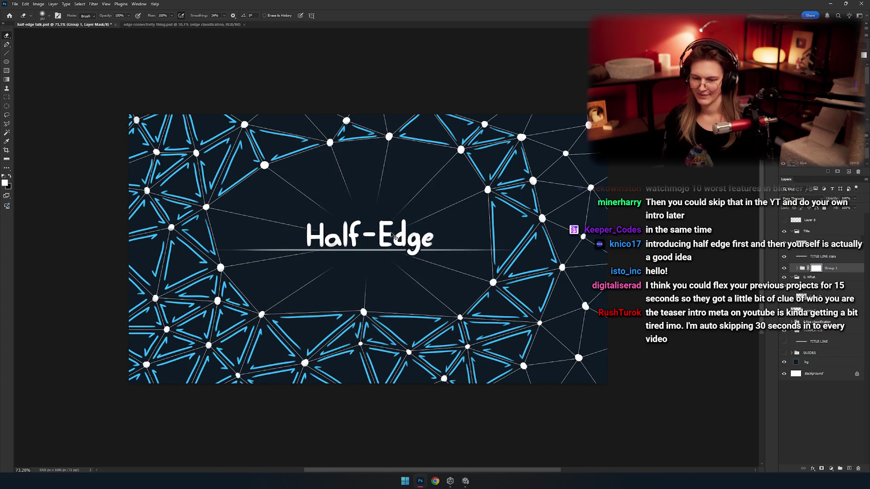
mouse_move(531, 238)
left_mouse_down()
mouse_move(439, 251)
mouse_move(524, 250)
left_mouse_up()
scroll(525, 250, "up", 3)
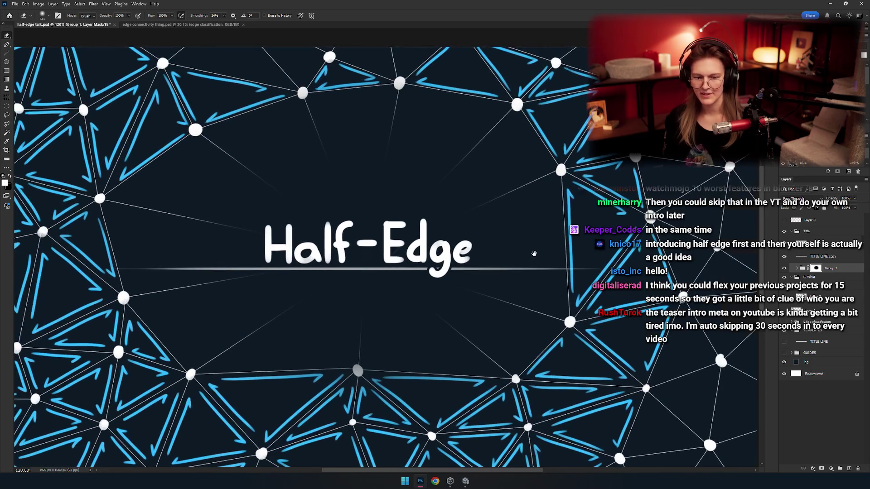
Return to the Brush, reframe the title card, and select the TITLE LINE copy layer
key("b")
scroll(388, 307, "down", 4)
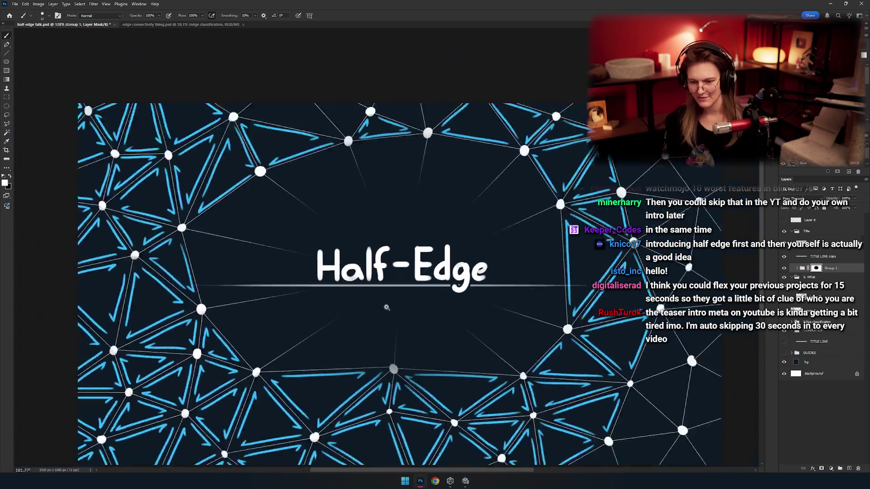
scroll(379, 300, "up", 3)
left_click_drag(421, 308, 425, 308)
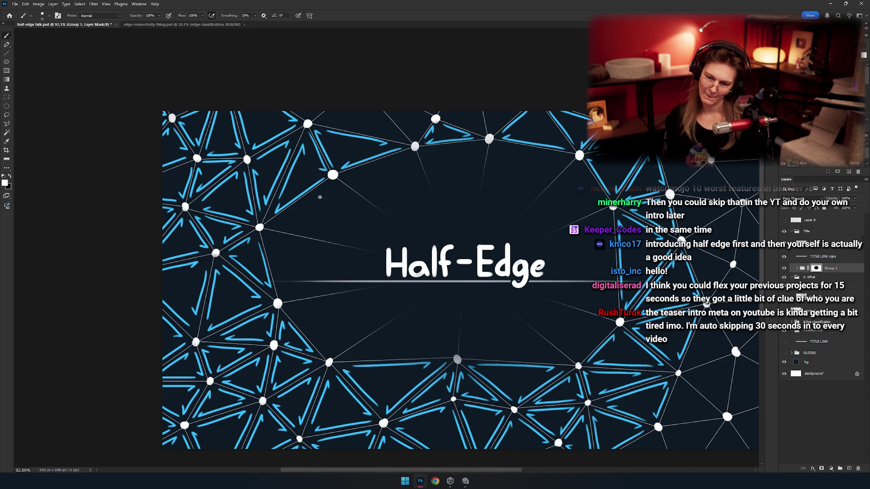
mouse_move(362, 247)
left_mouse_down()
mouse_move(389, 245)
mouse_move(332, 236)
left_mouse_up()
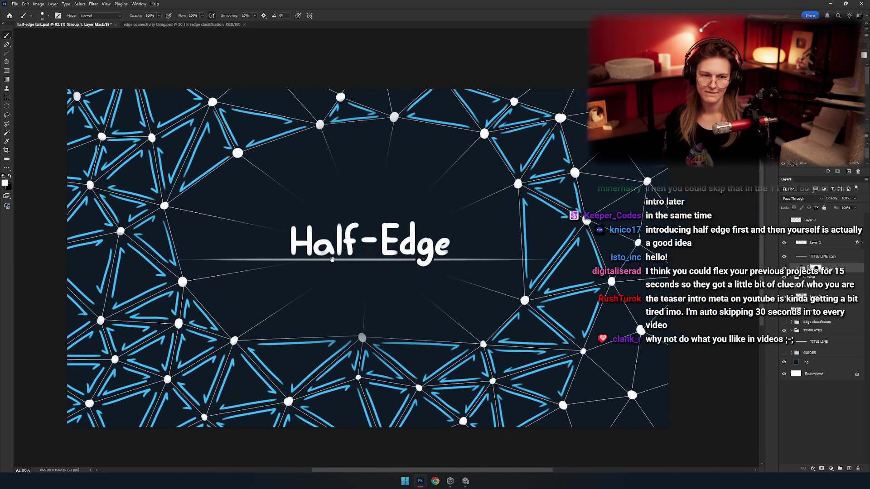
scroll(313, 252, "down", 2)
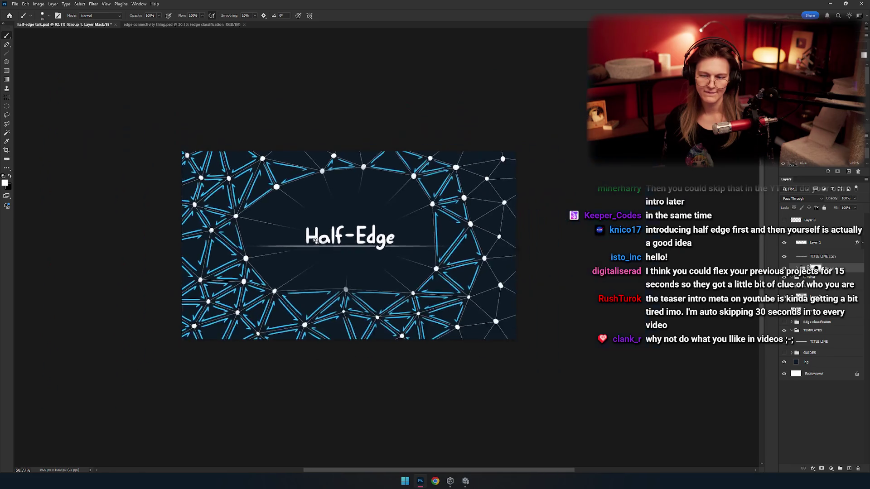
scroll(324, 248, "up", 1)
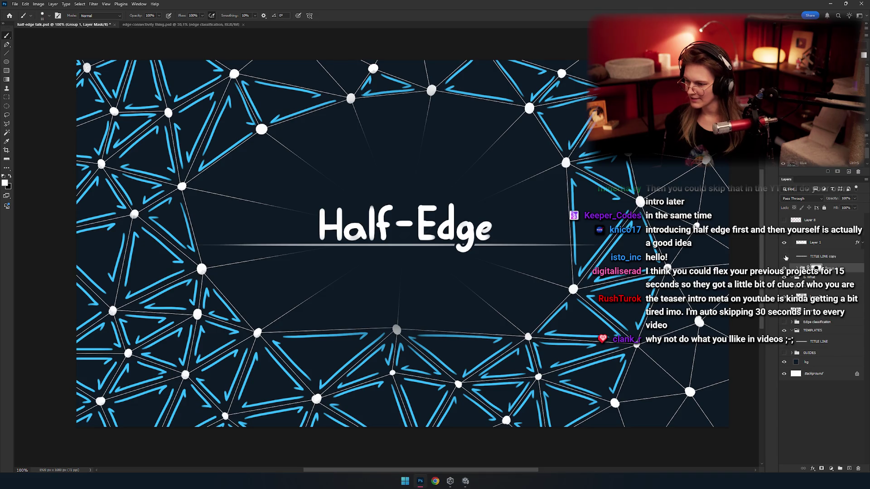
left_click(816, 256)
Add a layer mask to TITLE LINE copy and erase its left end so the underline fades in
key("e")
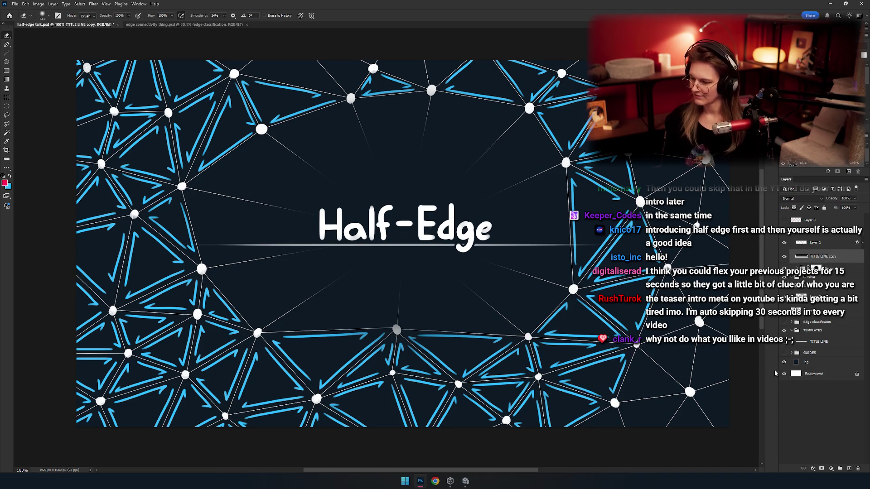
left_click(822, 467)
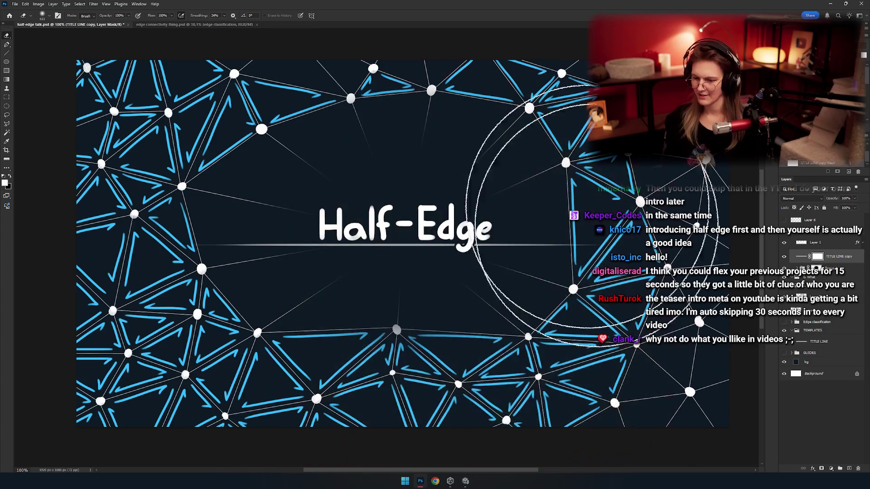
left_click_drag(199, 245, 227, 245)
mouse_move(399, 326)
left_mouse_down()
mouse_move(380, 325)
mouse_move(421, 321)
mouse_move(362, 323)
mouse_move(421, 319)
mouse_move(489, 340)
mouse_move(466, 336)
left_mouse_up()
key("b")
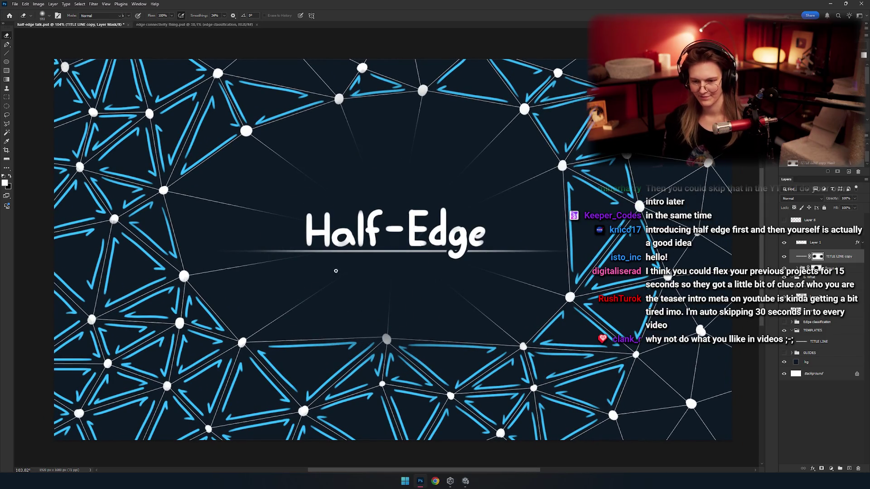
left_click_drag(340, 293, 376, 300)
left_click(822, 244)
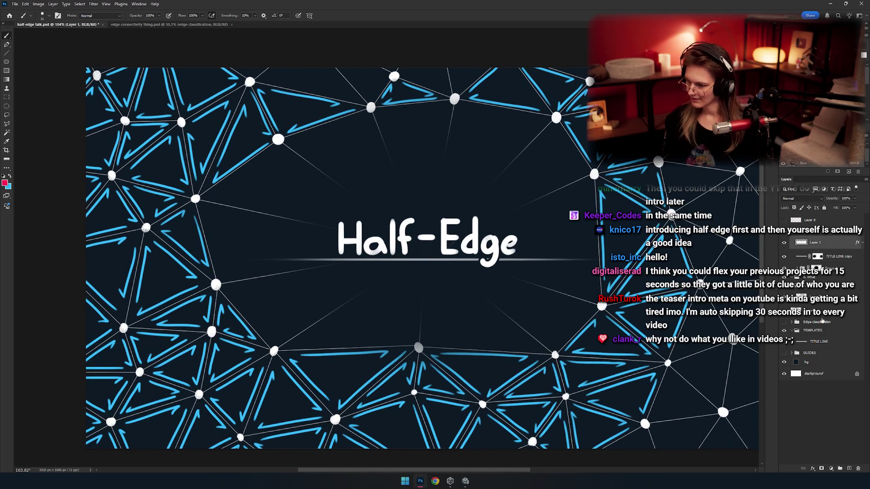
Add a new Layer 9 above Layer 1 and paint a few test strokes, switching to white
left_click(848, 468)
left_click_drag(317, 208, 469, 179)
key("ctrl+z")
left_click_drag(378, 273, 445, 306)
key("x")
mouse_move(292, 262)
left_mouse_down()
mouse_move(369, 248)
mouse_move(455, 272)
left_mouse_up()
key("ctrl+z")
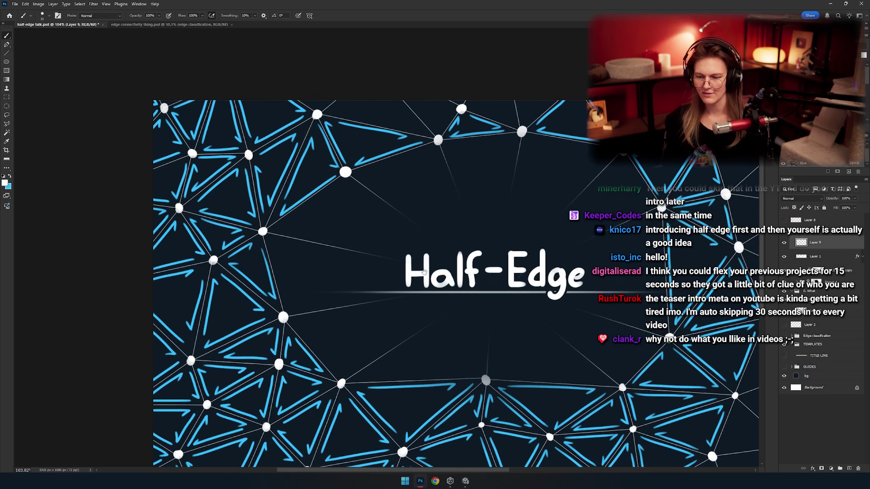
scroll(422, 271, "up", 5)
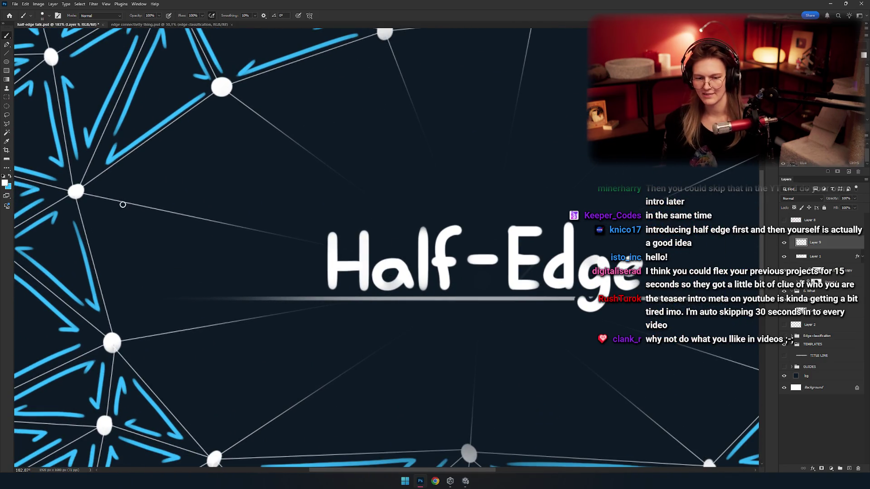
Scribble white strokes above and below the Half-Edge title, then undo them and recentre the card
mouse_move(100, 185)
left_mouse_down()
mouse_move(131, 208)
mouse_move(223, 195)
mouse_move(430, 193)
left_mouse_up()
mouse_move(458, 266)
left_mouse_down()
mouse_move(376, 313)
mouse_move(313, 222)
left_mouse_up()
left_click_drag(352, 301, 643, 295)
left_click_drag(431, 335, 583, 343)
mouse_move(457, 356)
left_mouse_down()
mouse_move(415, 346)
mouse_move(435, 353)
mouse_move(422, 335)
mouse_move(432, 340)
mouse_move(363, 344)
mouse_move(439, 329)
left_mouse_up()
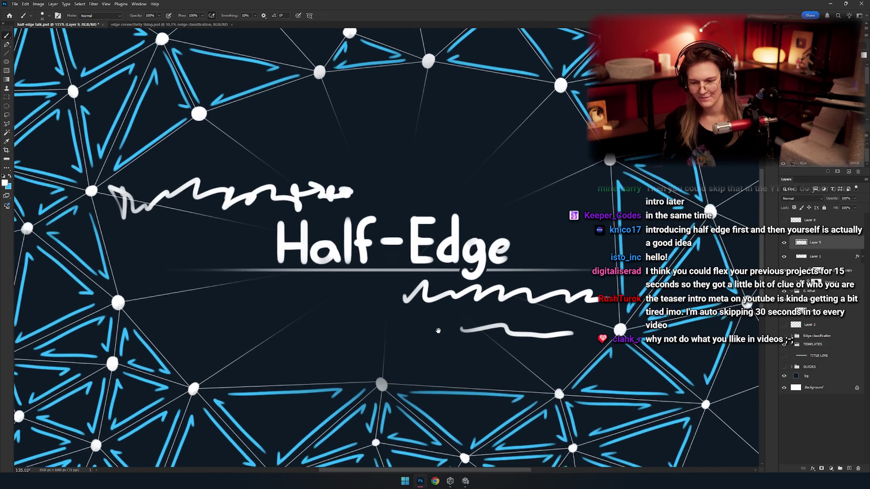
key("ctrl+z")
key("ctrl+z")
key("ctrl+z")
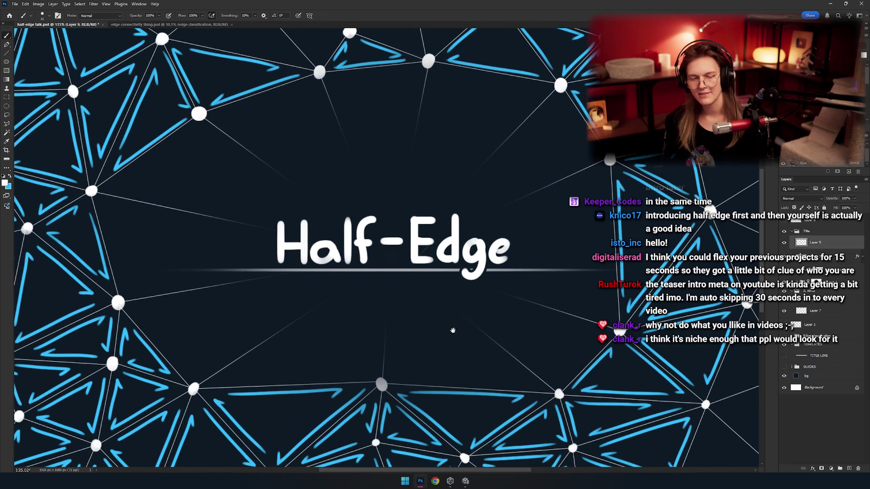
scroll(460, 327, "down", 5)
scroll(431, 315, "up", 1)
left_click_drag(431, 315, 428, 290)
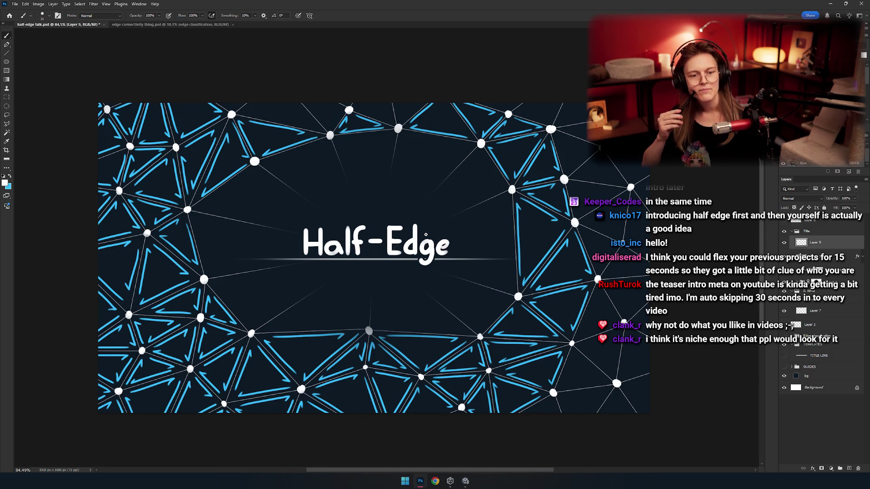
Cycle the Alt+Tab switcher between Photoshop and Unity, then bring the Unity sphere demo forward
key("alt+Tab")
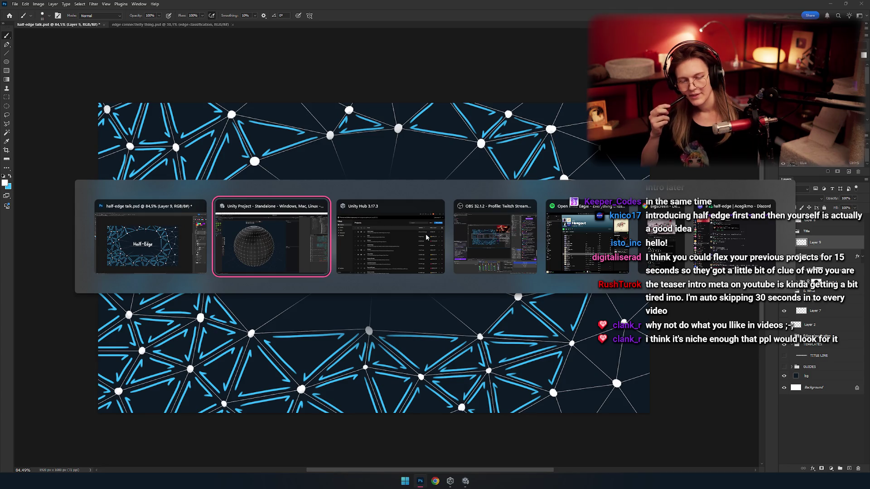
key("alt+shift+Tab")
key("alt+Tab")
key("alt+shift+Tab")
key("alt+Tab")
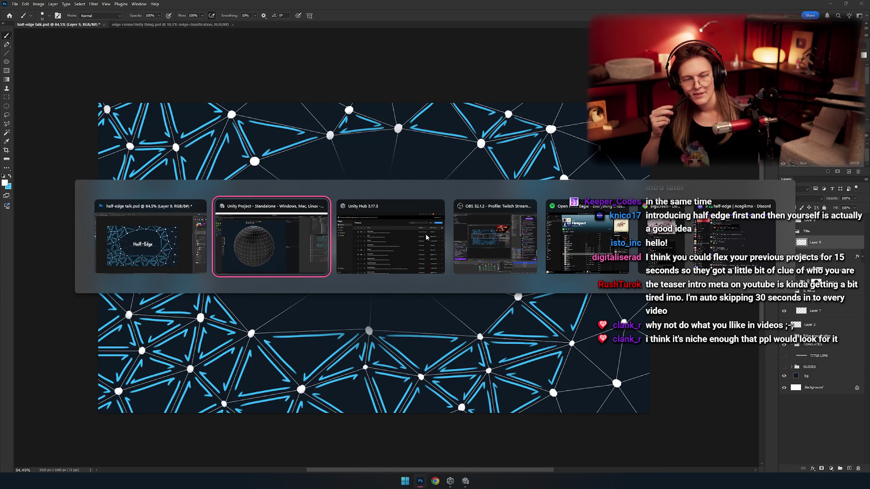
key("alt+Tab")
key("alt+shift+Tab")
key("alt+shift+Tab")
key("alt+Tab")
key("alt+shift+Tab")
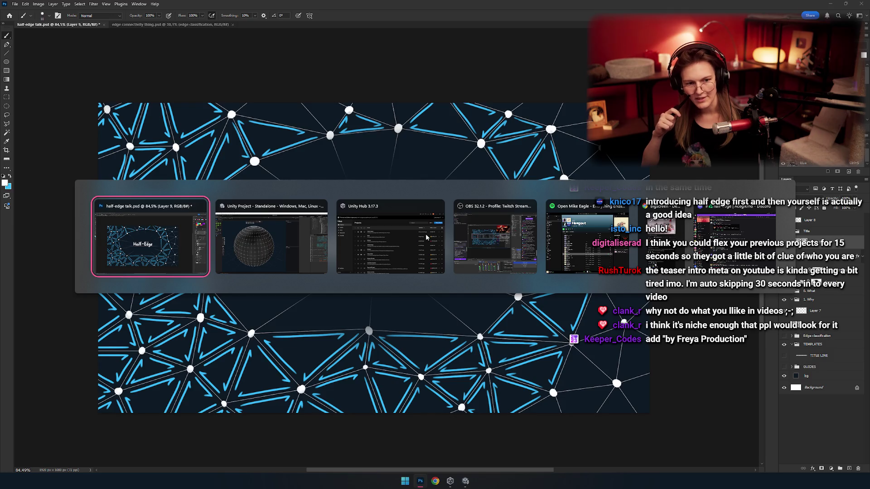
key("alt+Tab")
key("alt+shift+Tab")
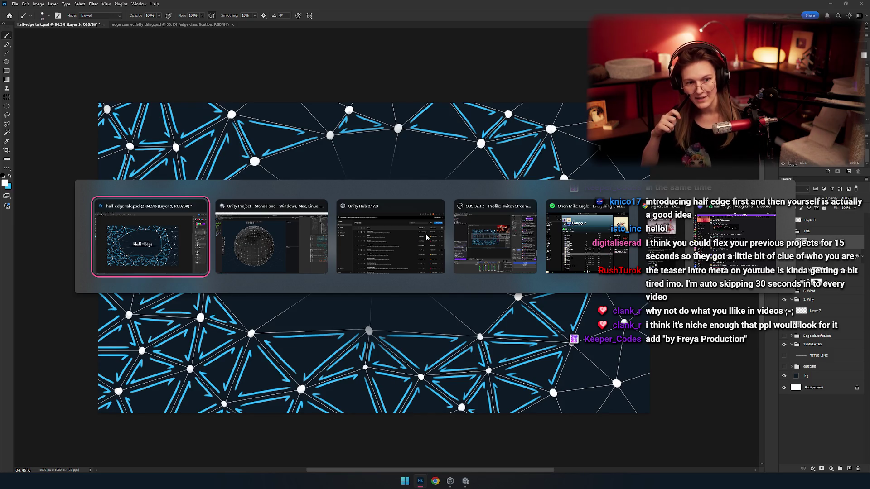
key("alt+Tab")
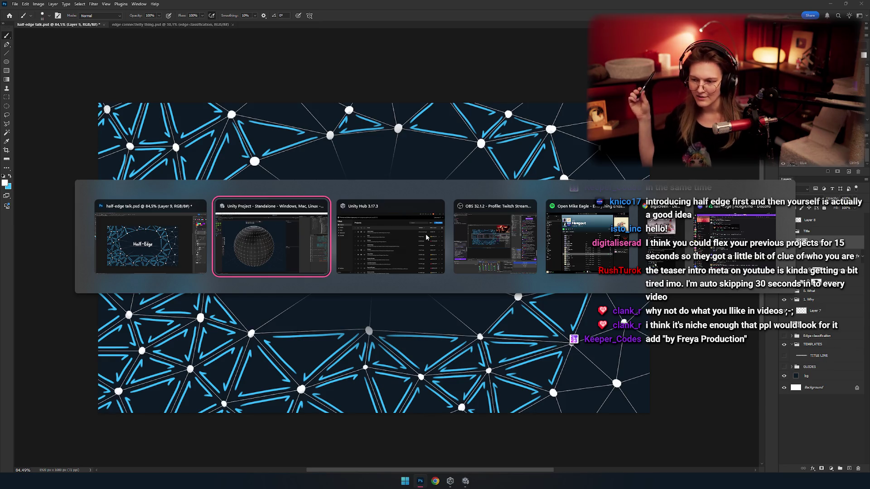
key("alt+shift+Tab")
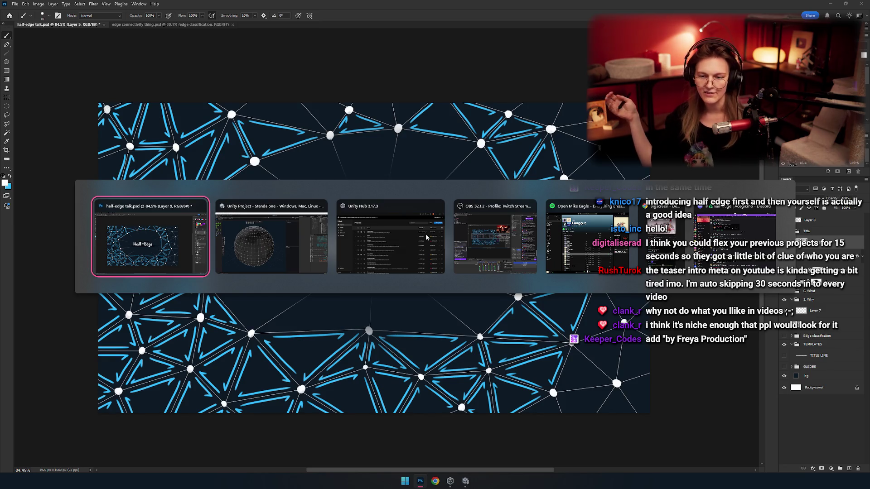
key("alt+Tab")
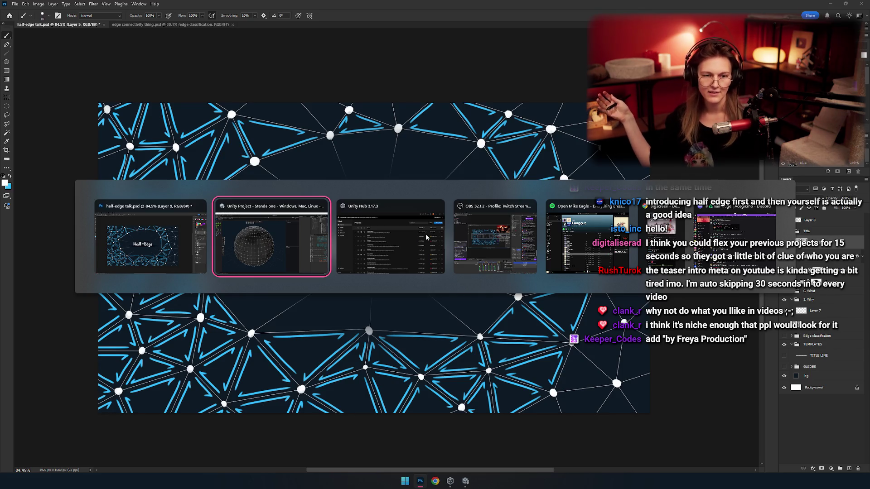
left_click(311, 193)
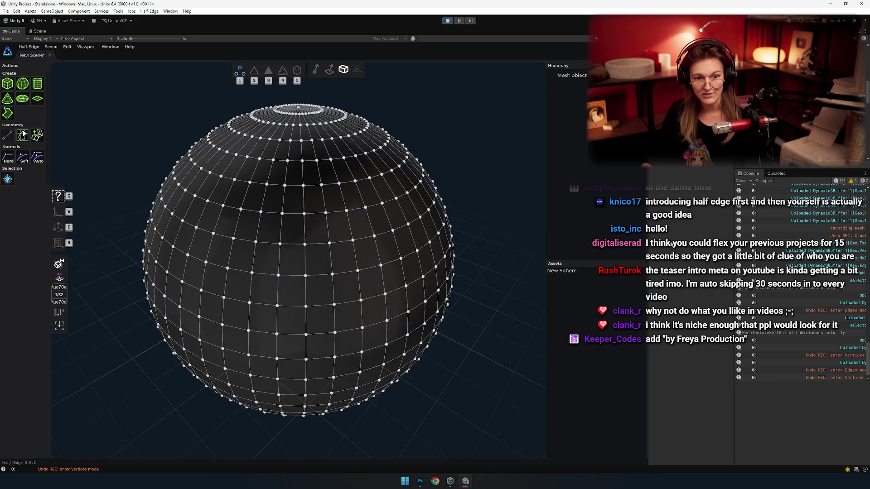
Alt+Tab away from the Unity editor and begin switching back toward Photoshop
key("alt+Tab")
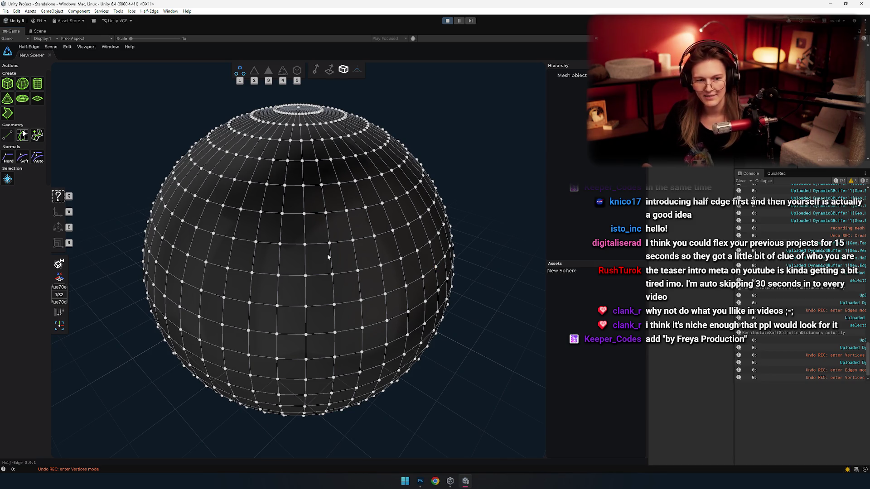
key("alt+Tab")
key("alt+shift+Tab")
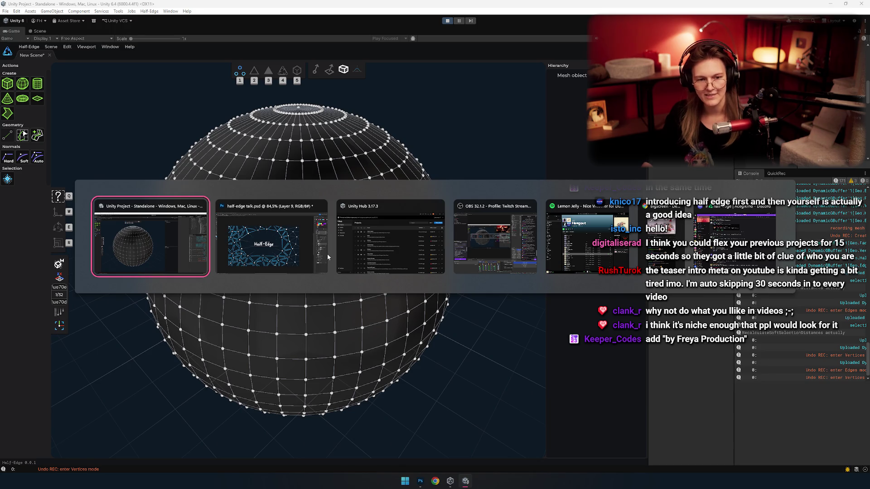
Bring the title card document forward, hide the Title group via its eye icon, then return to Unity
left_click(326, 253)
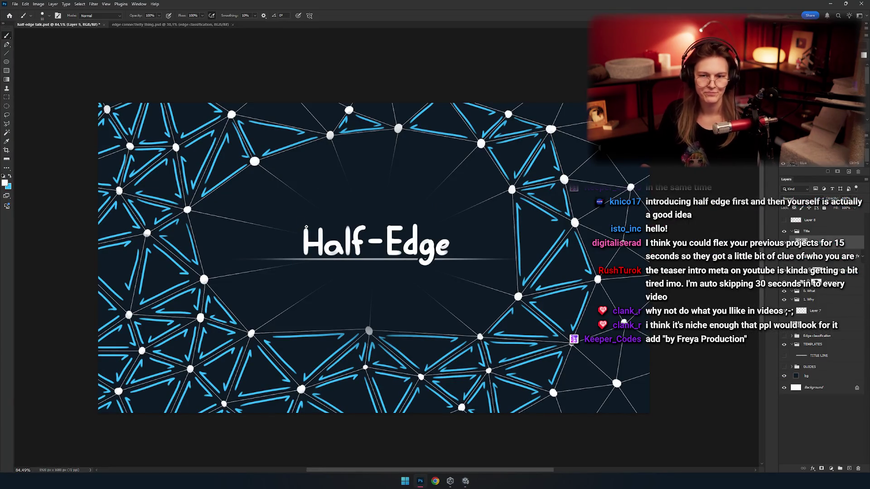
scroll(404, 99, "down", 3)
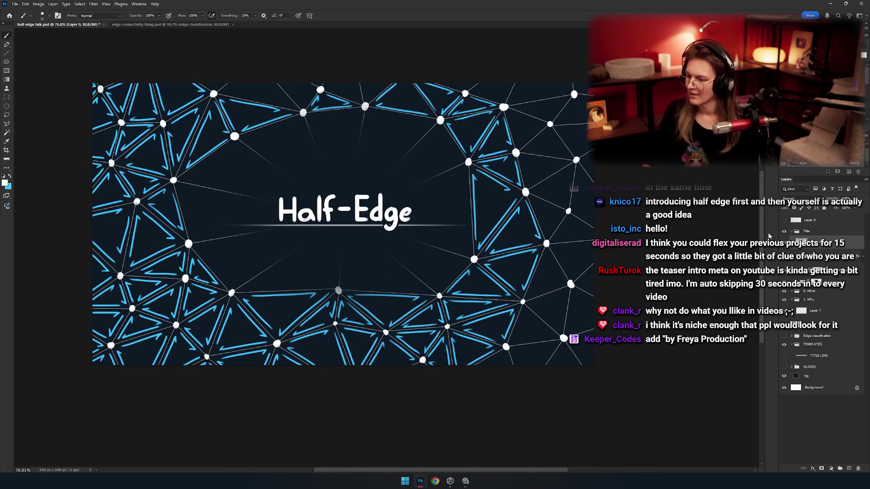
left_click(791, 232)
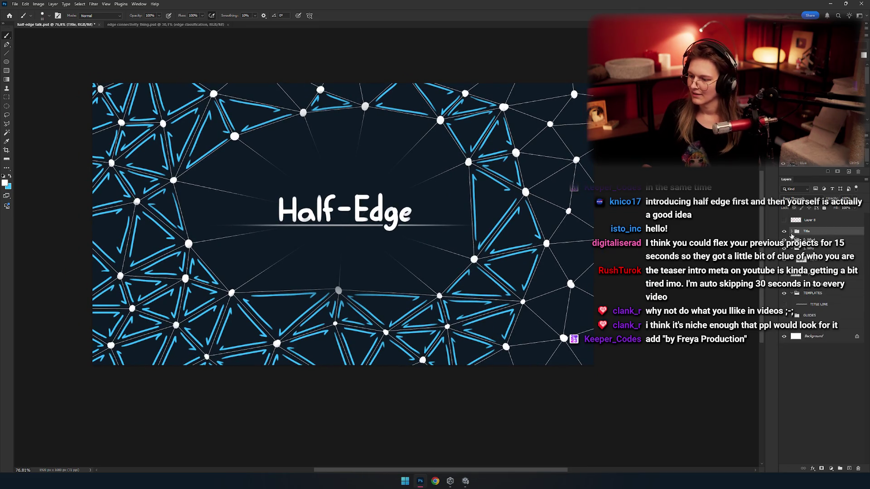
left_click(784, 231)
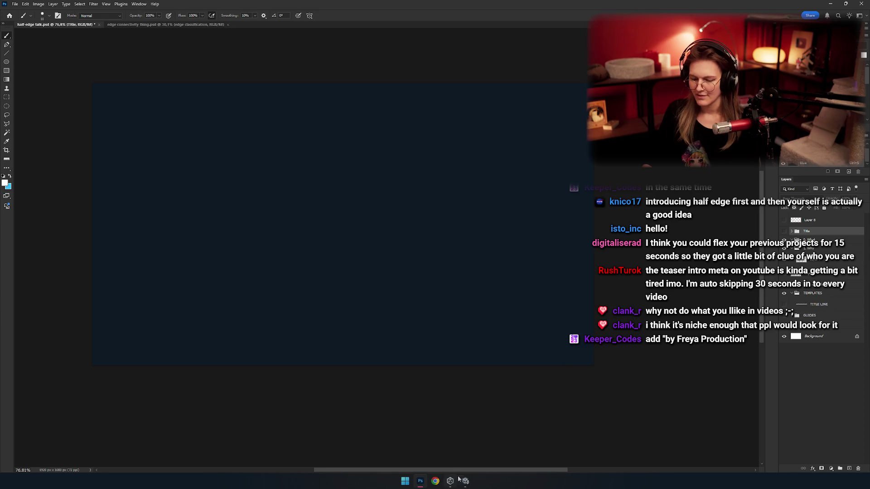
left_click(467, 481)
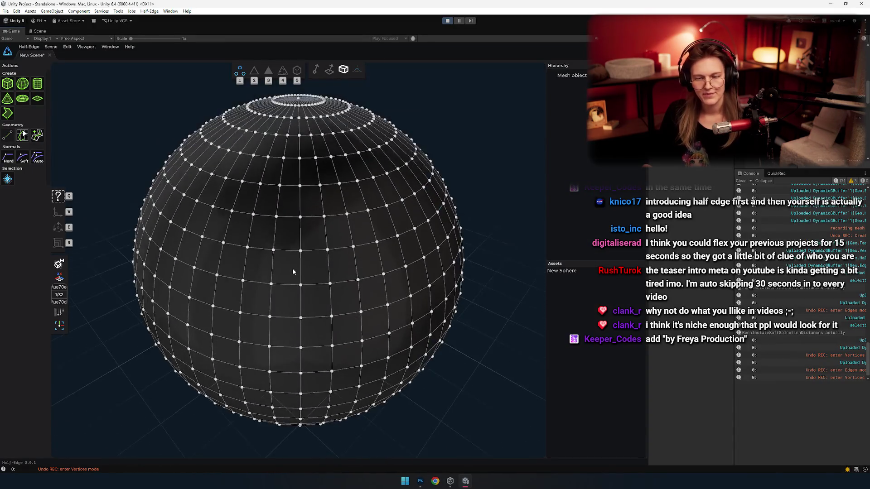
Orbit to view the sphere from lower and drag the splitter to narrow the game view
scroll(293, 268, "down", 3)
scroll(282, 130, "up", 3)
left_click_drag(298, 174, 294, 231)
mouse_move(648, 151)
left_mouse_down()
mouse_move(535, 151)
mouse_move(603, 151)
left_mouse_up()
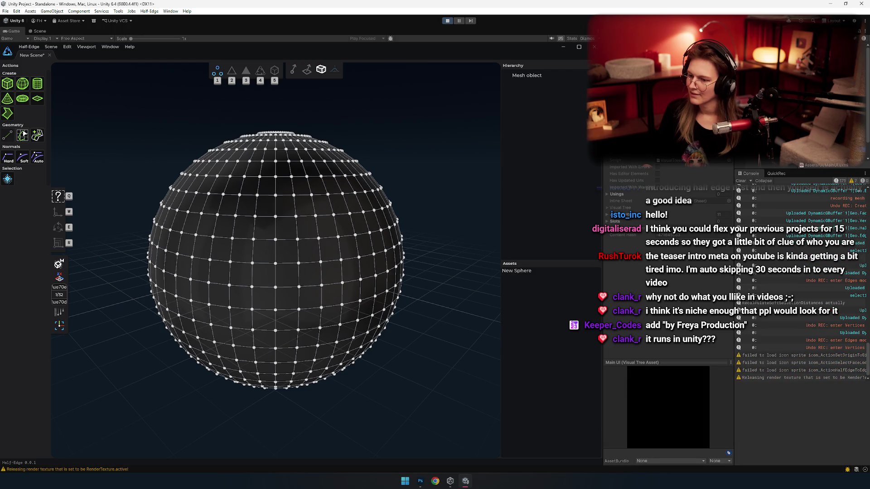
Step through the Geo USS, Main UI, External UI and Geo Light Theme assets in the Project window
key("Up")
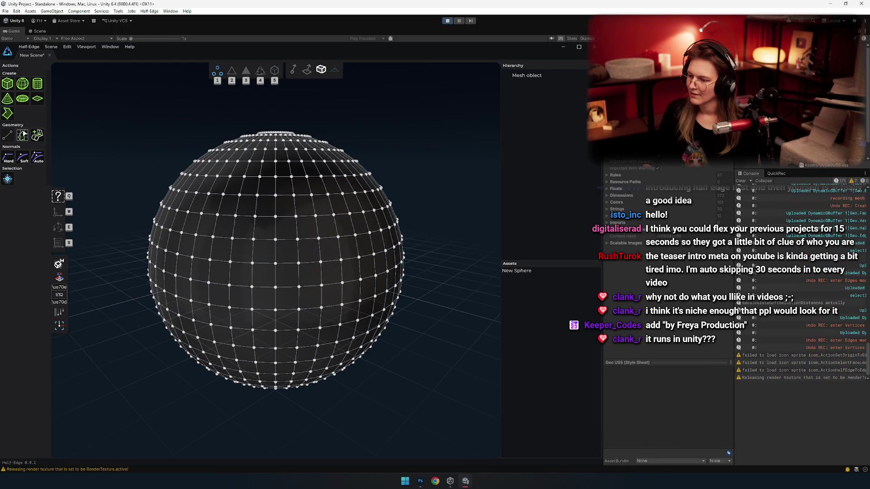
key("Down")
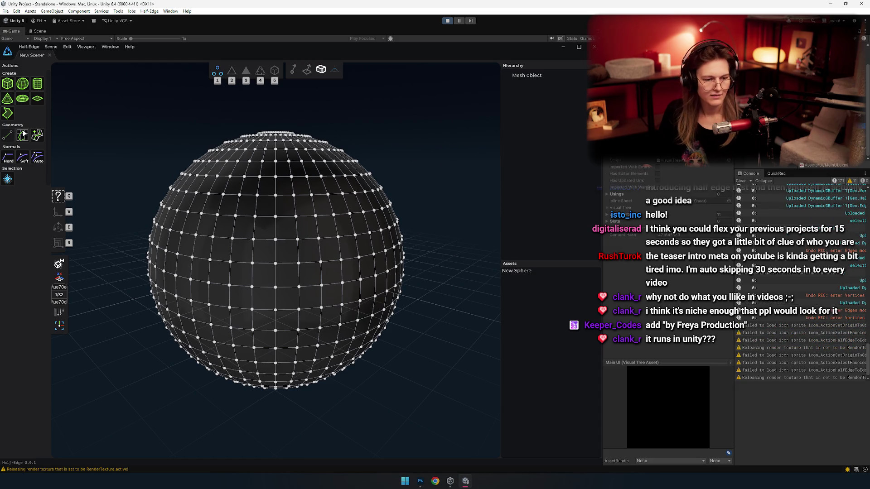
key("Up")
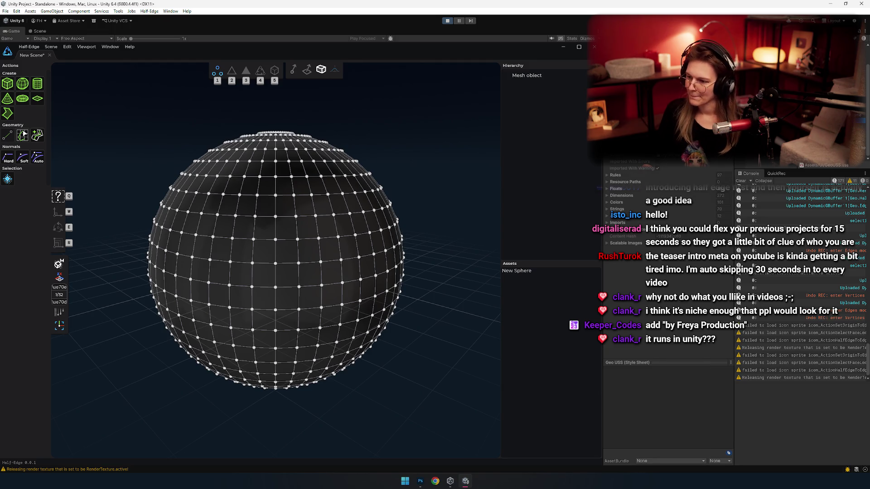
key("Down")
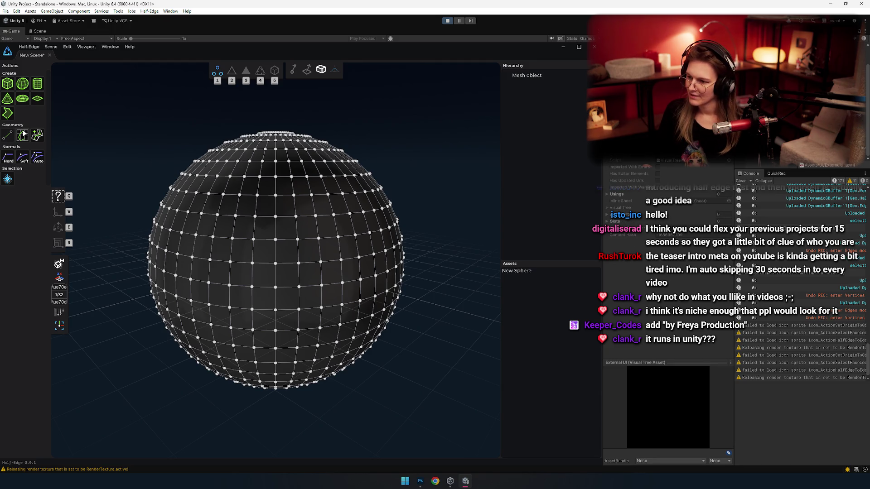
key("Down")
key("Down")
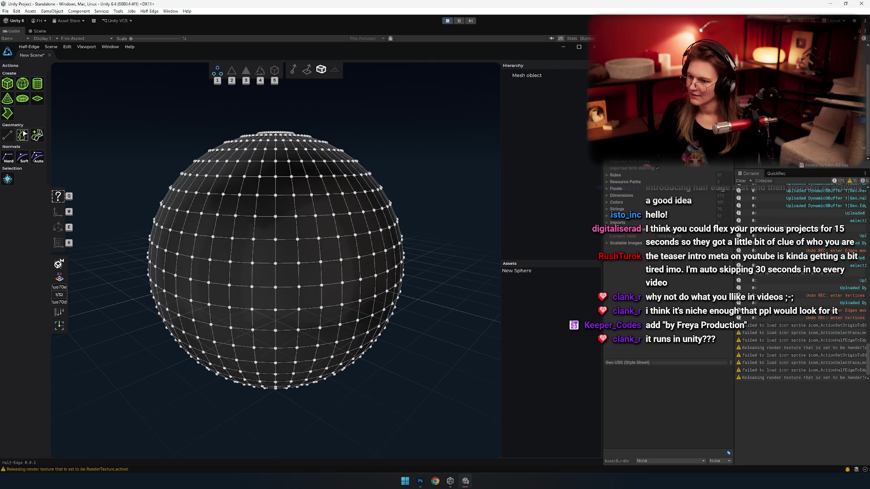
key("Down")
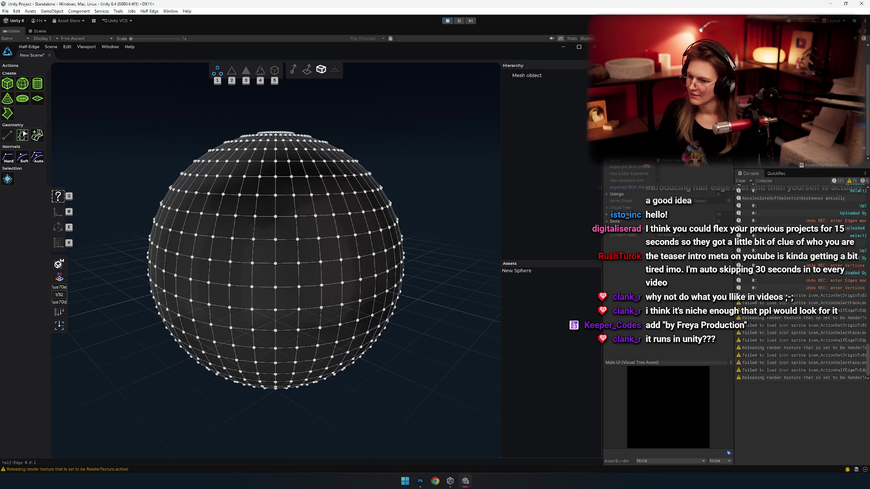
key("Down")
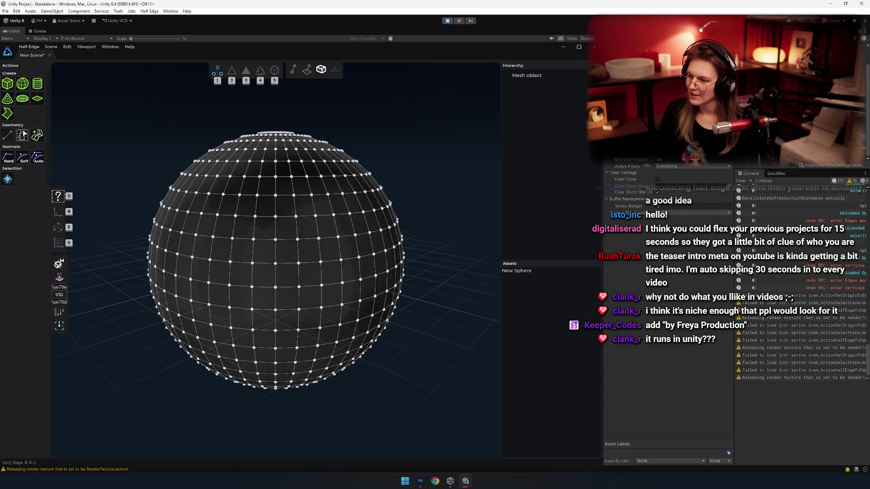
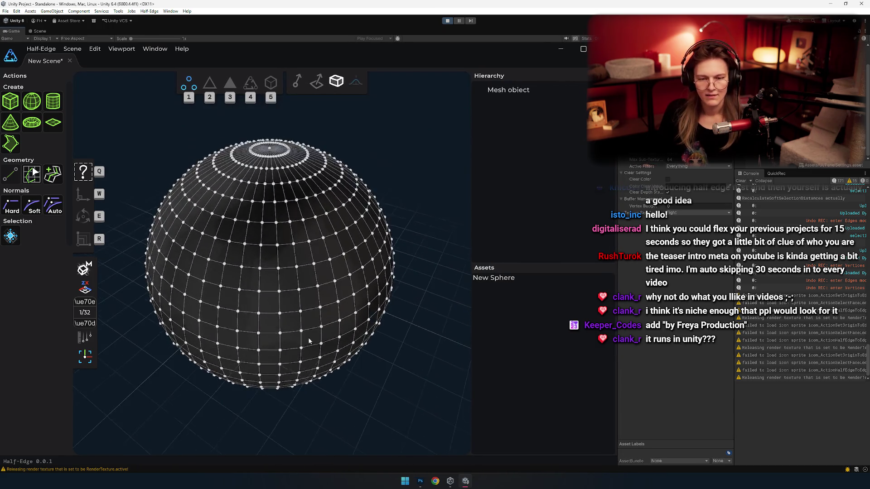
Toggle the sphere back and forth between edge and vertex selection modes
key("2")
key("1")
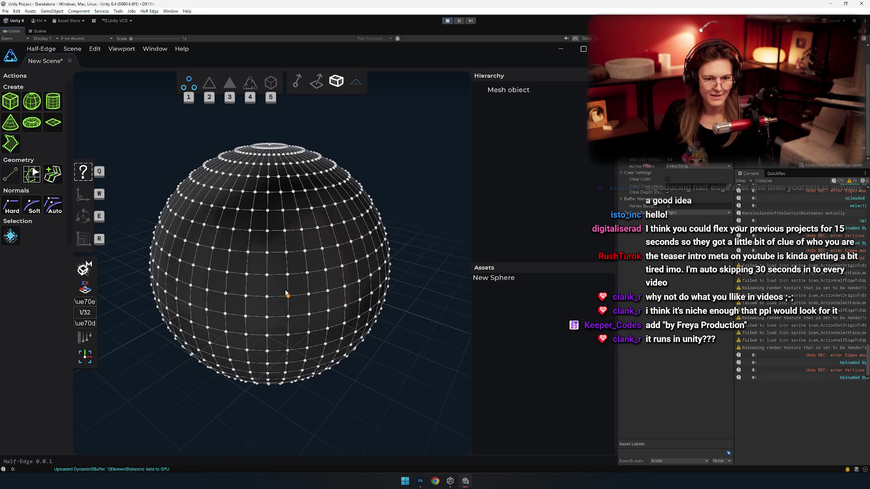
key("2")
key("1")
key("2")
key("1")
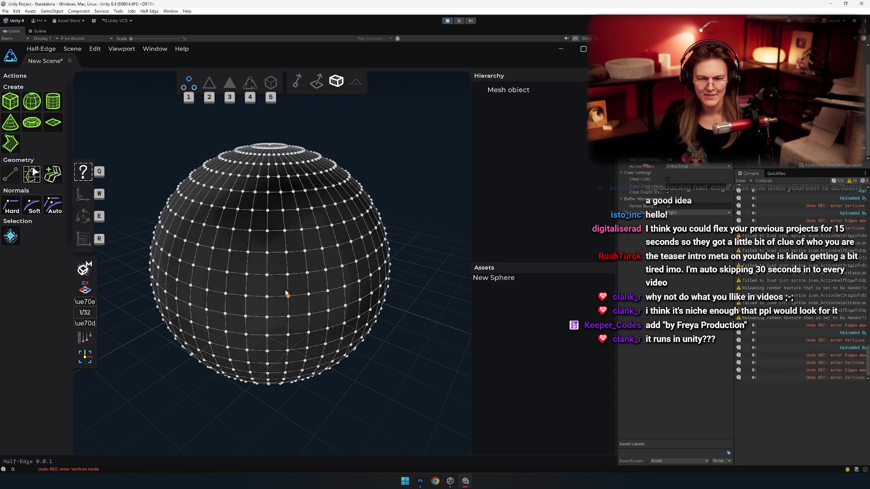
key("2")
key("1")
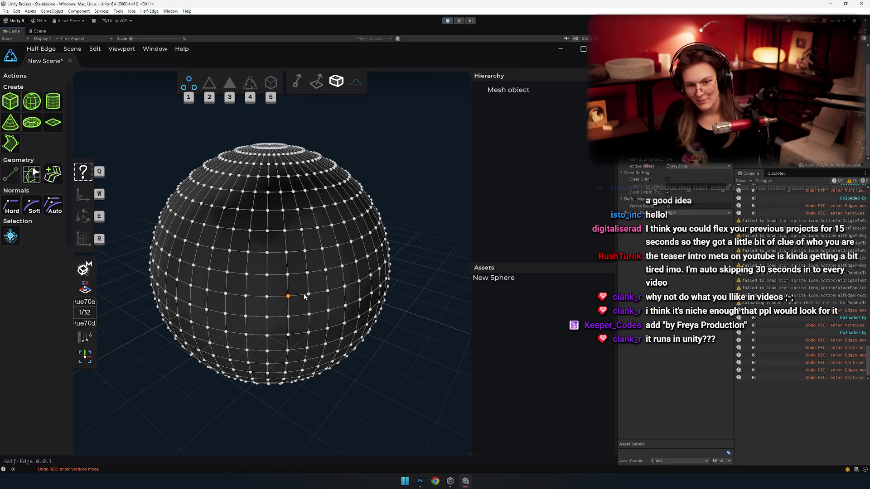
scroll(288, 293, "down", 3)
Select all of the sphere's faces in face mode, delete them, and pick the Torus create tool
key("3")
left_click(307, 289)
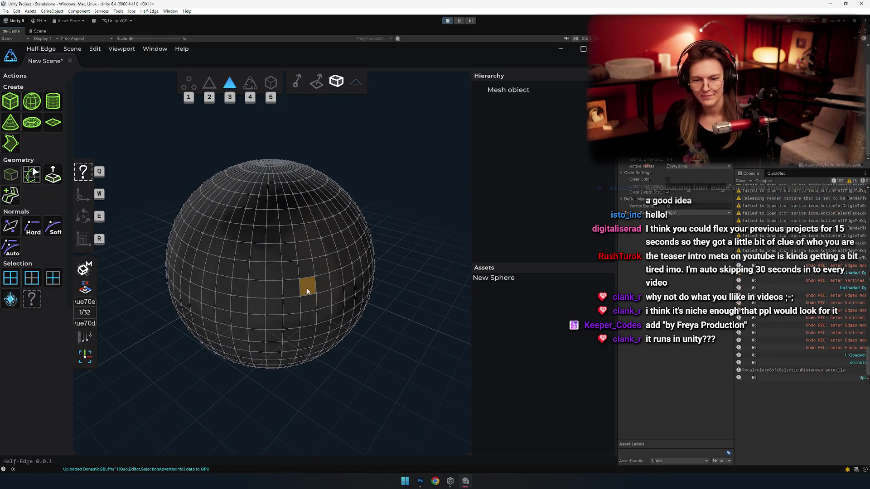
key("ctrl+a")
key("Delete")
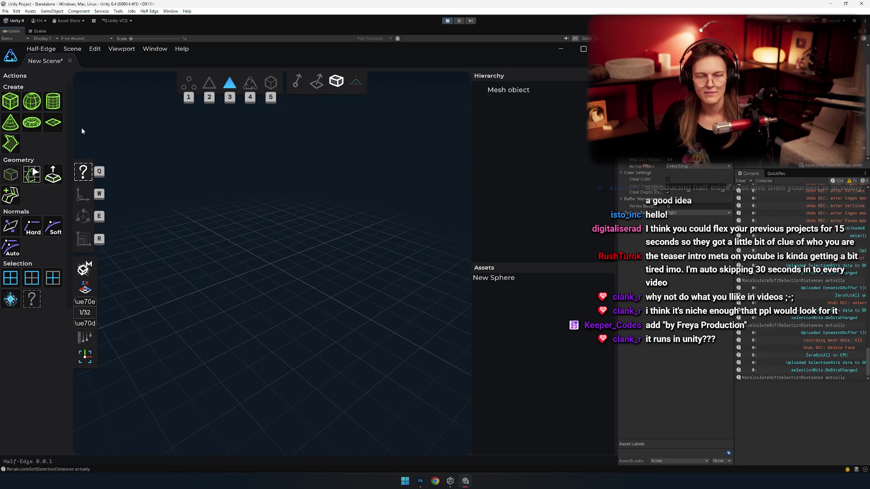
left_click(32, 122)
Draw a torus in the middle of the empty scene and switch to vertex mode
left_click_drag(270, 265, 326, 305)
left_click(326, 305)
key("1")
Orbit to look down into the torus hole, trying and clearing vertex box-selections
mouse_move(314, 391)
left_mouse_down()
mouse_move(370, 374)
mouse_move(323, 329)
mouse_move(323, 178)
mouse_move(340, 240)
mouse_move(340, 251)
mouse_move(328, 161)
mouse_move(319, 252)
mouse_move(325, 213)
left_mouse_up()
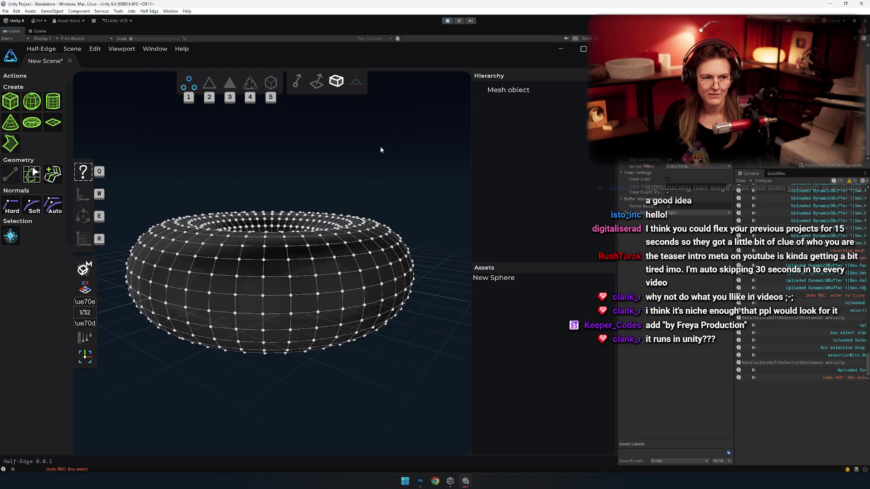
mouse_move(374, 257)
left_mouse_down()
mouse_move(364, 281)
mouse_move(368, 265)
mouse_move(373, 273)
left_mouse_up()
mouse_move(332, 164)
left_mouse_down()
mouse_move(362, 254)
mouse_move(411, 338)
left_mouse_up()
mouse_move(462, 380)
left_mouse_down()
mouse_move(172, 91)
mouse_move(241, 159)
left_mouse_up()
left_click(242, 158)
left_click_drag(301, 308, 333, 347)
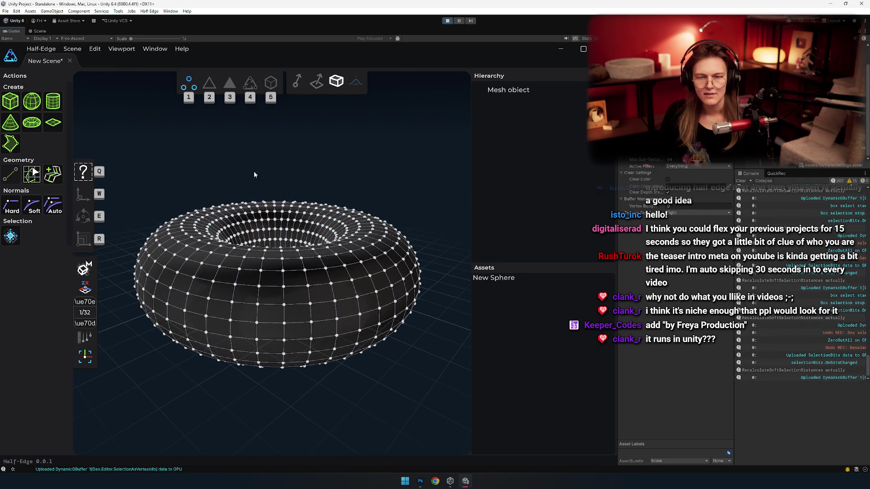
Cycle through vertex, edge, face and half-edge selection modes to compare them on the torus
key("2")
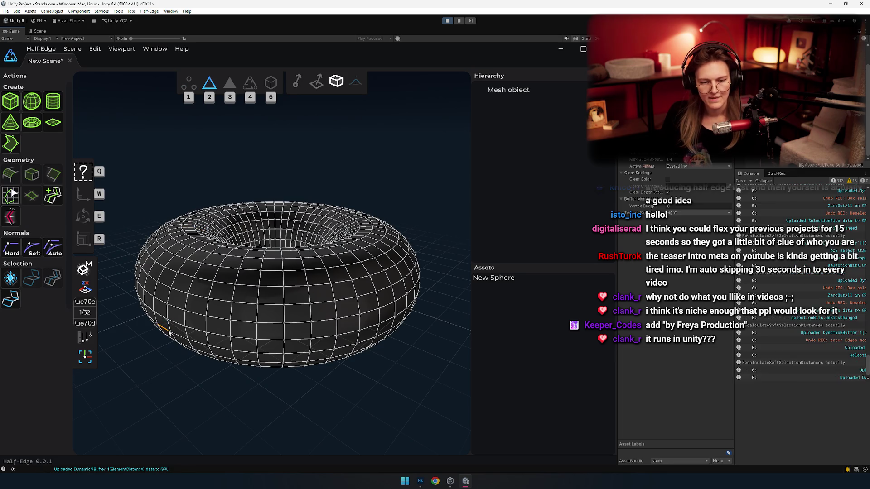
key("4")
key("2")
key("3")
key("4")
key("3")
key("2")
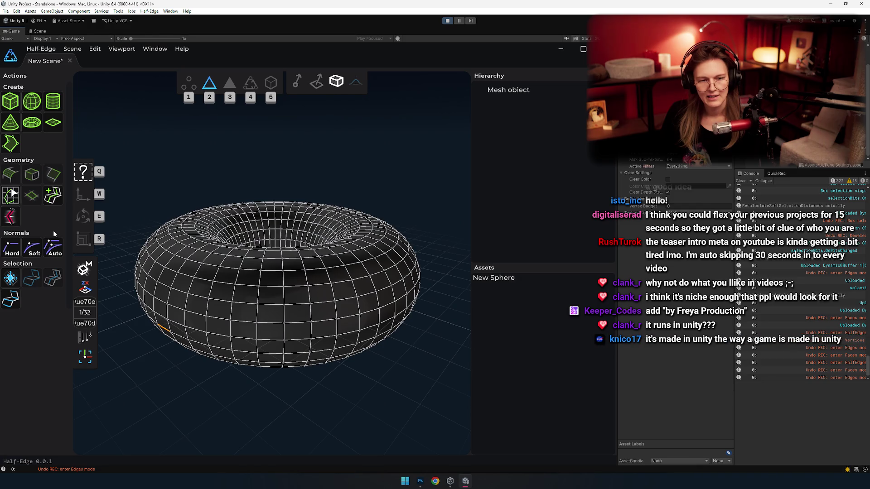
key("1")
key("2")
key("3")
key("4")
key("1")
key("2")
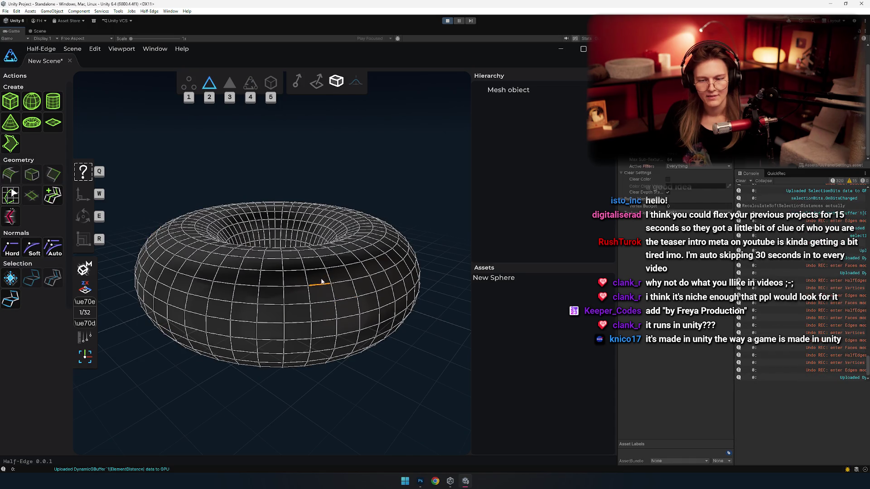
key("1")
Box-select the whole torus in vertex mode, then box-select some edges in edge mode
mouse_move(208, 232)
left_mouse_down()
mouse_move(447, 430)
mouse_move(194, 252)
left_mouse_up()
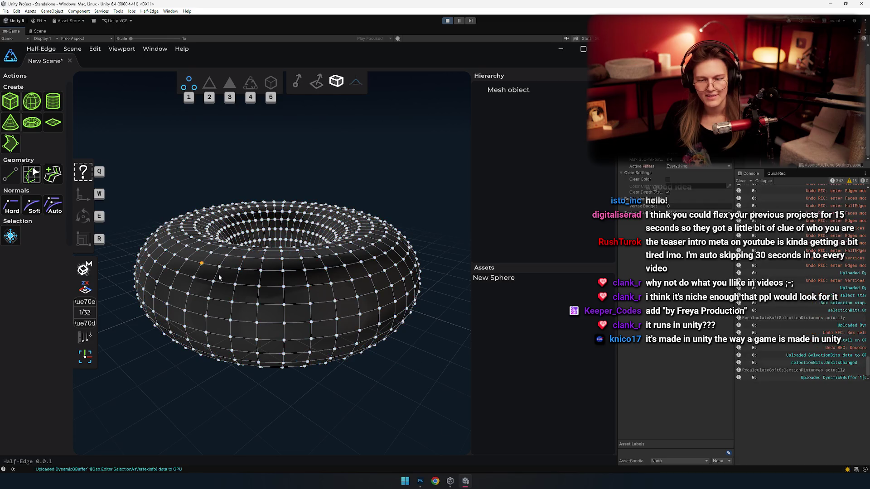
key("2")
key("3")
key("2")
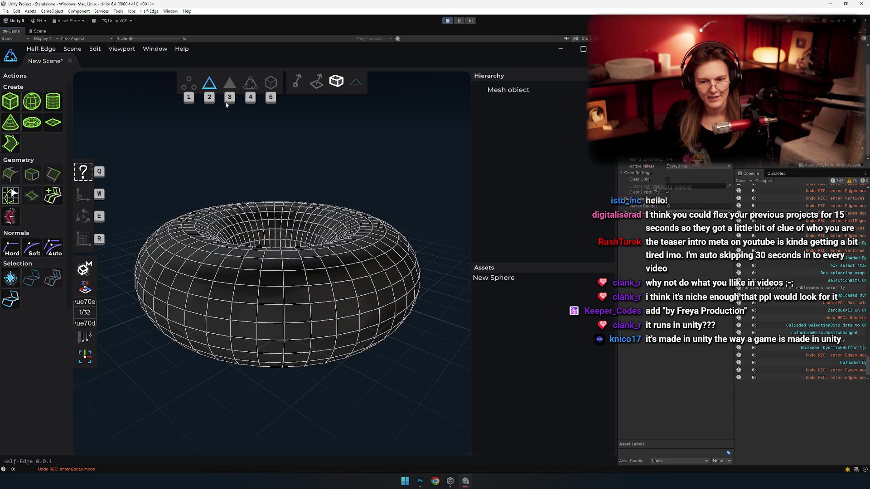
mouse_move(184, 189)
left_mouse_down()
mouse_move(349, 343)
mouse_move(143, 169)
left_mouse_up()
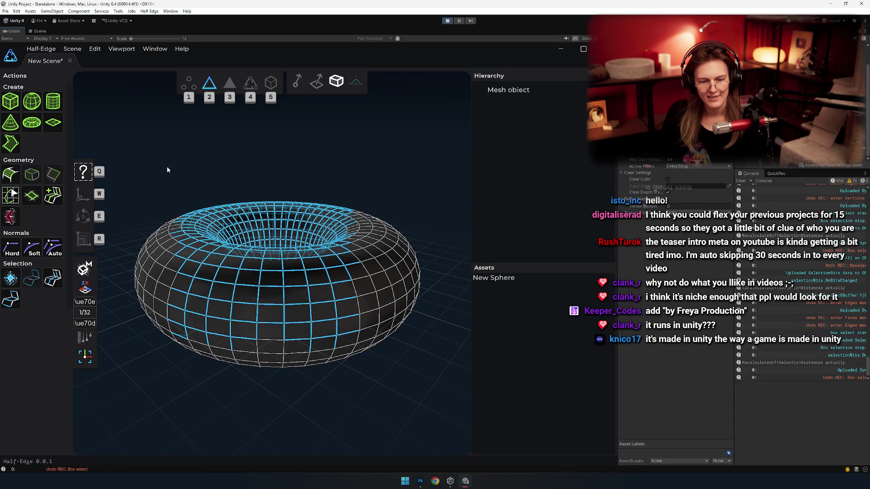
key("1")
key("2")
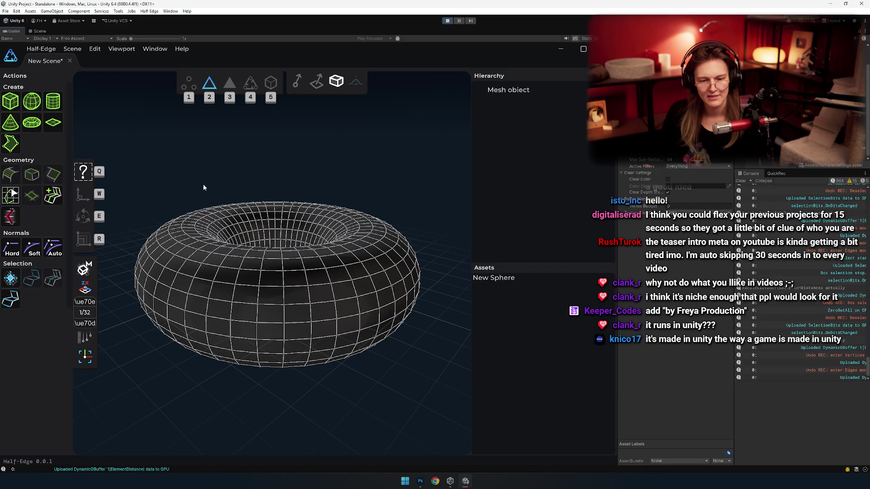
Box-select across the torus until all its edges show selected in blue
left_click_drag(234, 165, 294, 308)
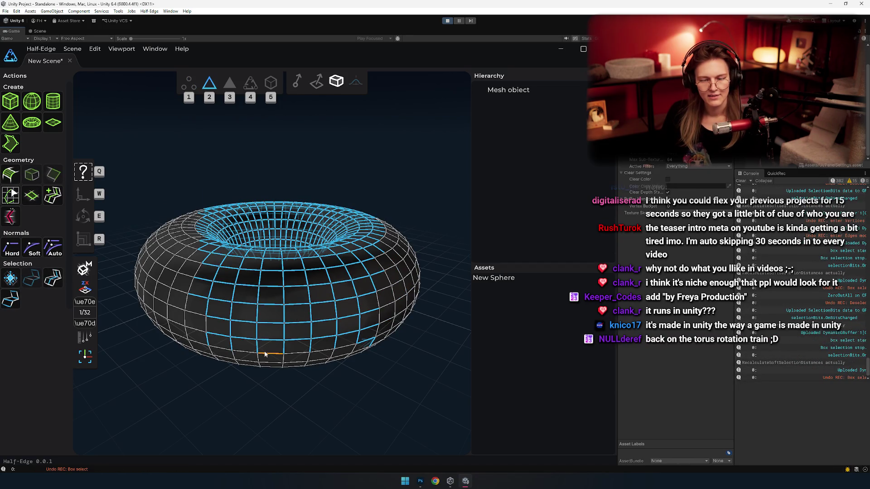
left_click(264, 388)
mouse_move(177, 183)
left_mouse_down()
mouse_move(199, 196)
mouse_move(291, 151)
left_mouse_up()
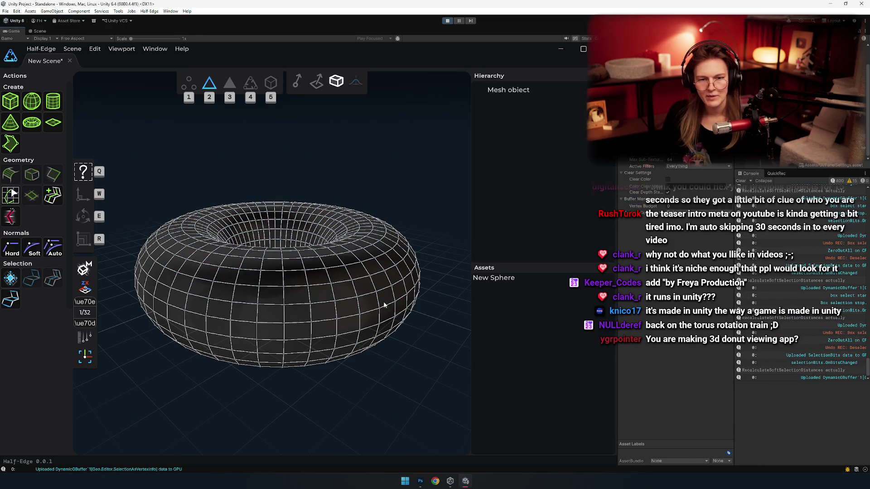
left_click_drag(243, 319, 389, 362)
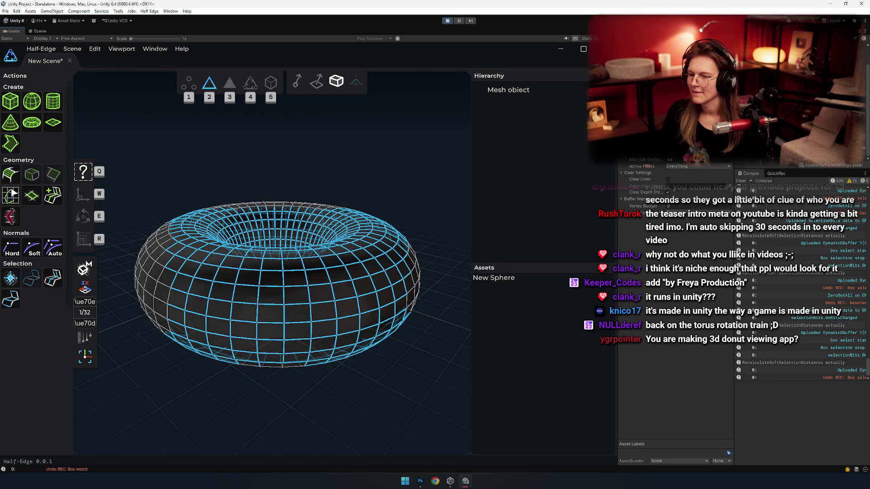
left_click(73, 38)
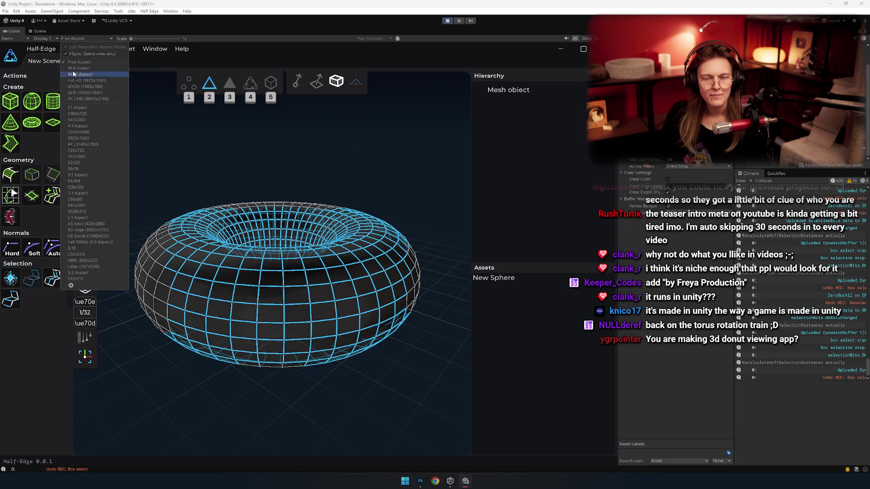
Set the Game view to 16:9 aspect, widen the mesh viewport, and start a full-screen snip
left_click(77, 71)
left_click_drag(471, 182, 511, 181)
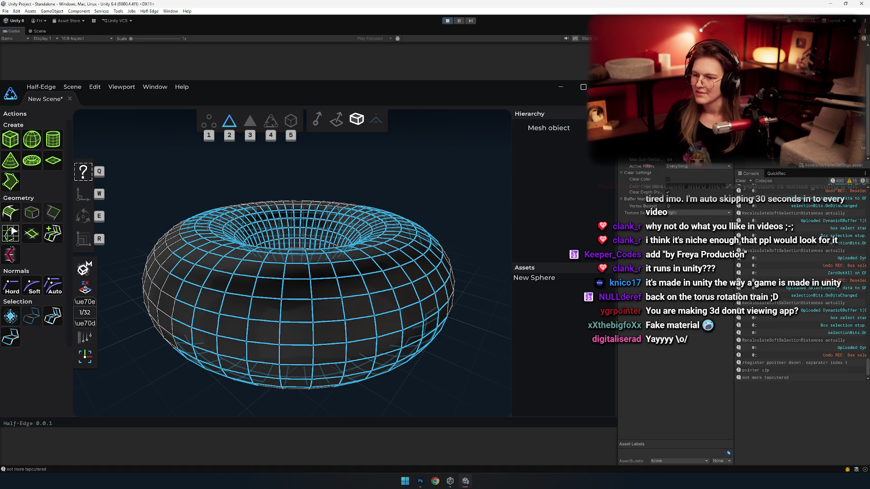
key("super+shift+s")
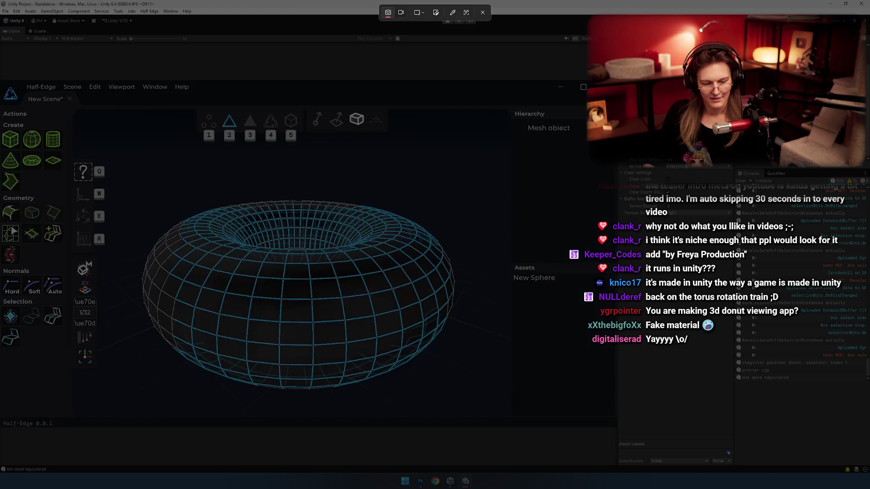
mouse_move(0, 1)
left_mouse_down()
mouse_move(349, 439)
mouse_move(656, 456)
mouse_move(623, 436)
mouse_move(578, 445)
left_mouse_up()
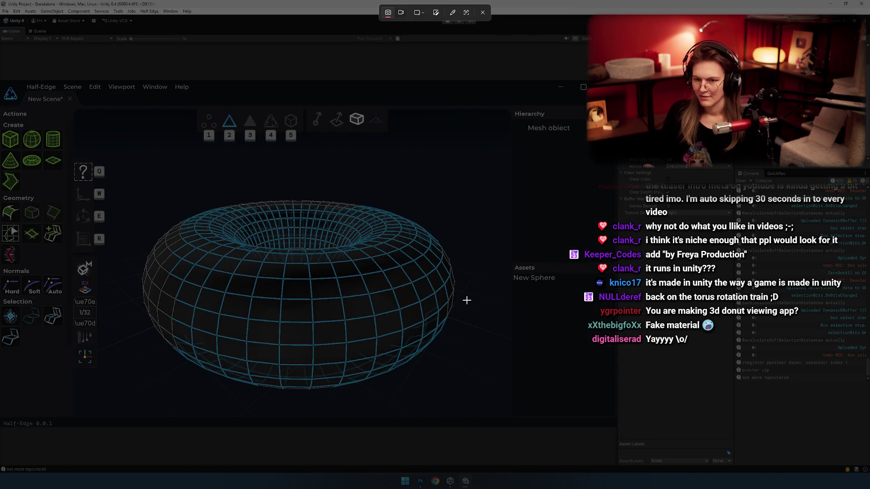
Capture the Unity editor with a Window-mode snip, then bring Photoshop to the front
left_click(422, 14)
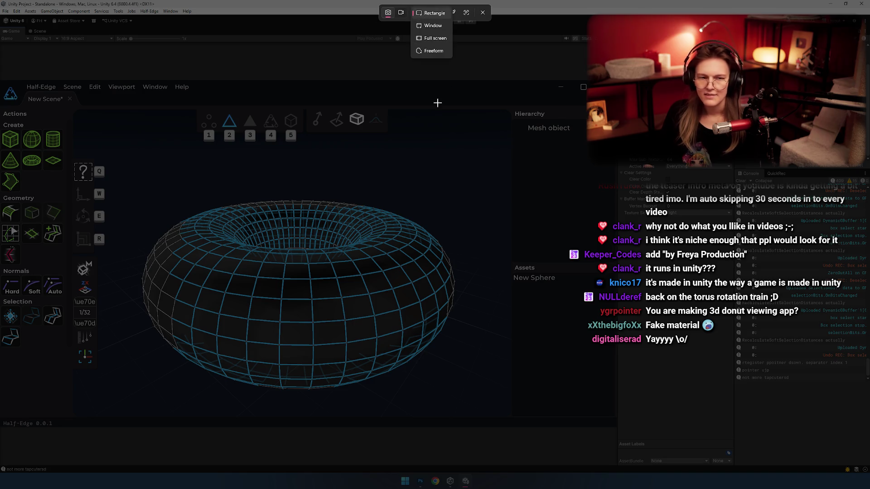
left_click(431, 26)
left_click(359, 73)
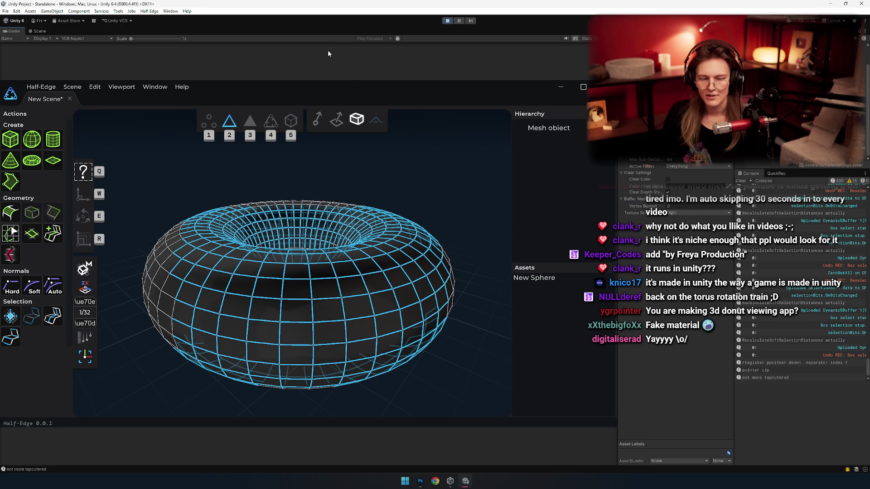
key("super+shift+s")
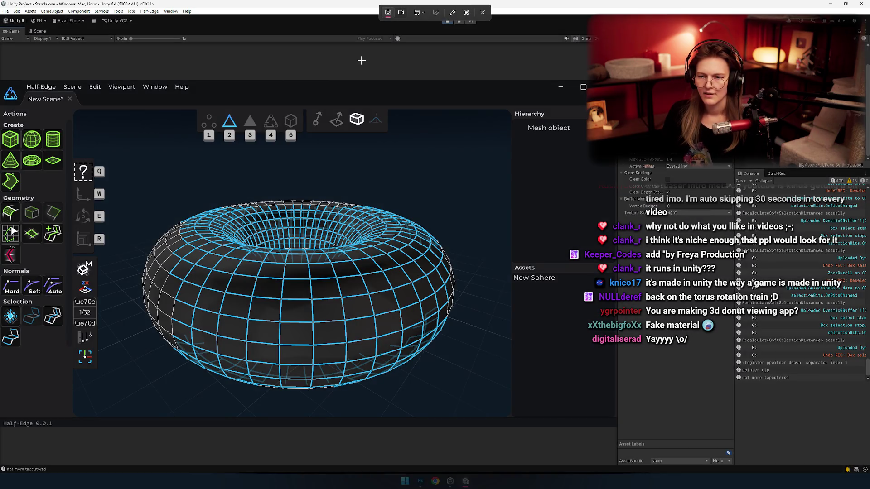
left_click(361, 60)
mouse_move(424, 486)
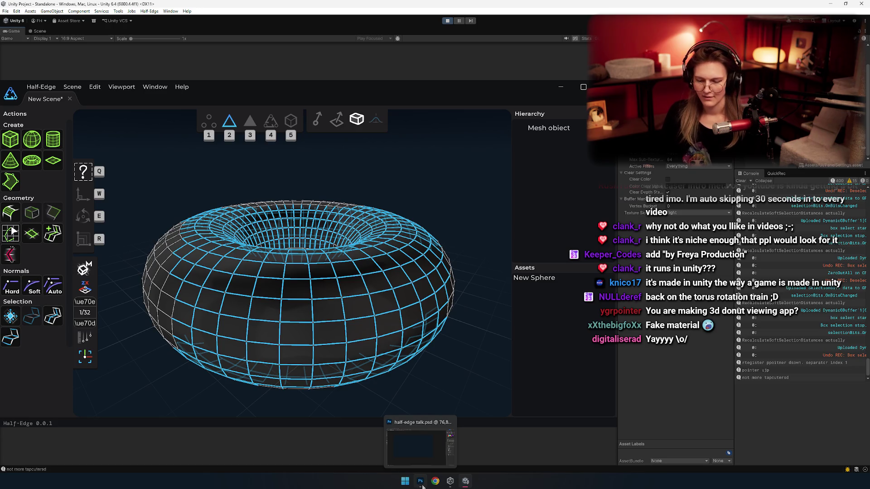
left_click(422, 485)
Create a new Photoshop document from the Clipboard preset and paste the Unity screenshot
left_click(17, 4)
left_click(27, 12)
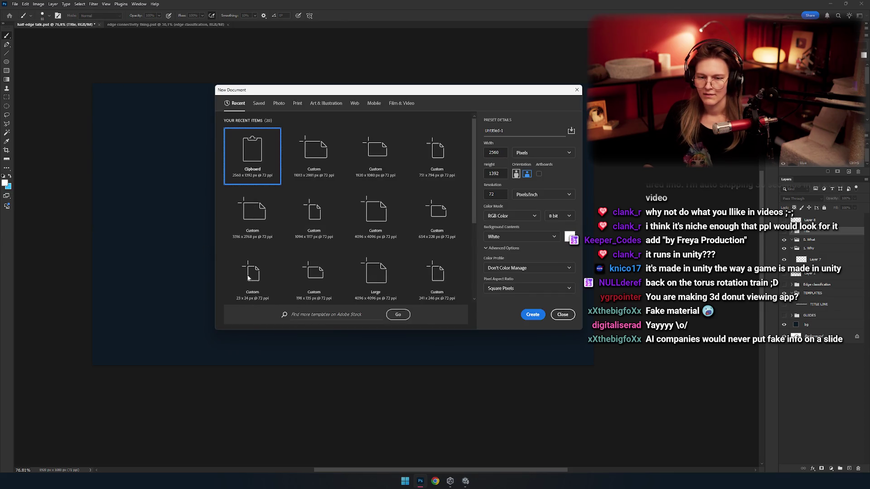
left_click(532, 316)
key("ctrl+v")
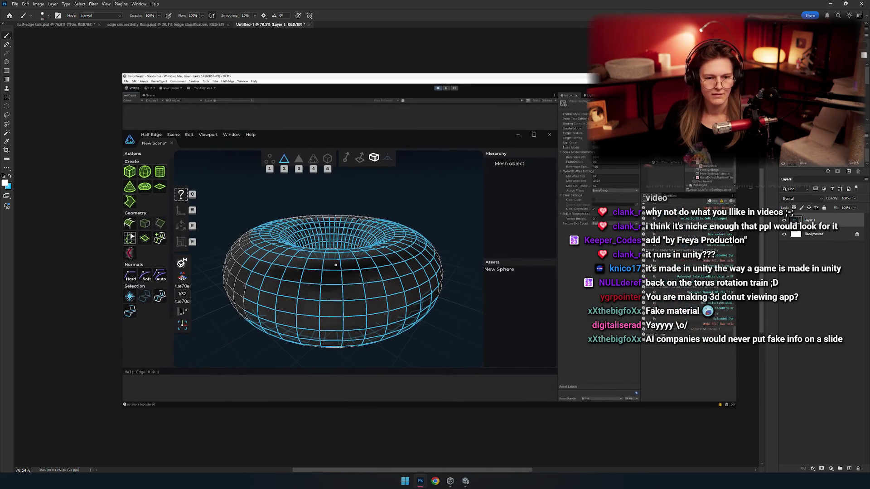
Put the torus in vertex mode in Unity and delete the previously pasted Photoshop layer
key("alt+Tab")
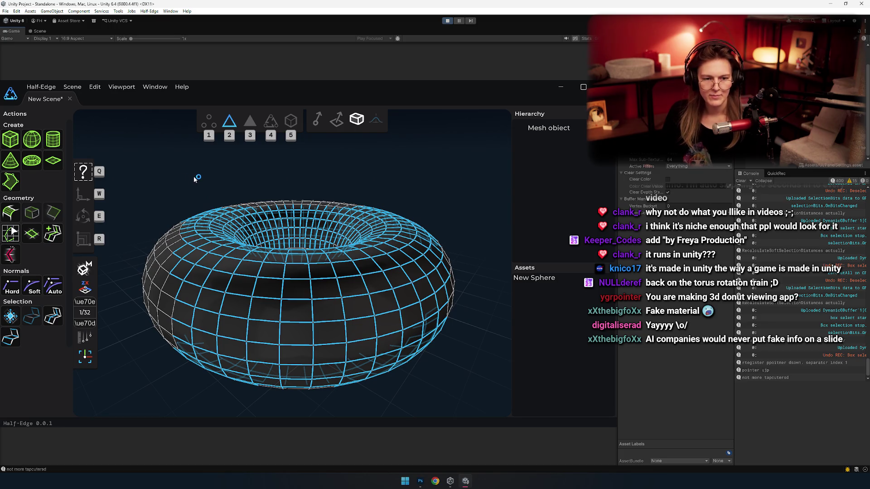
key("1")
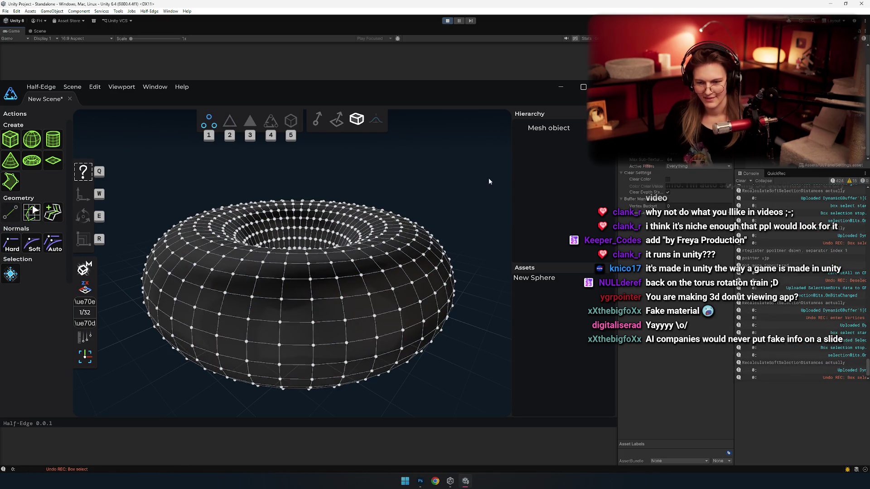
key("super+shift+s")
left_click(360, 60)
key("alt+Tab")
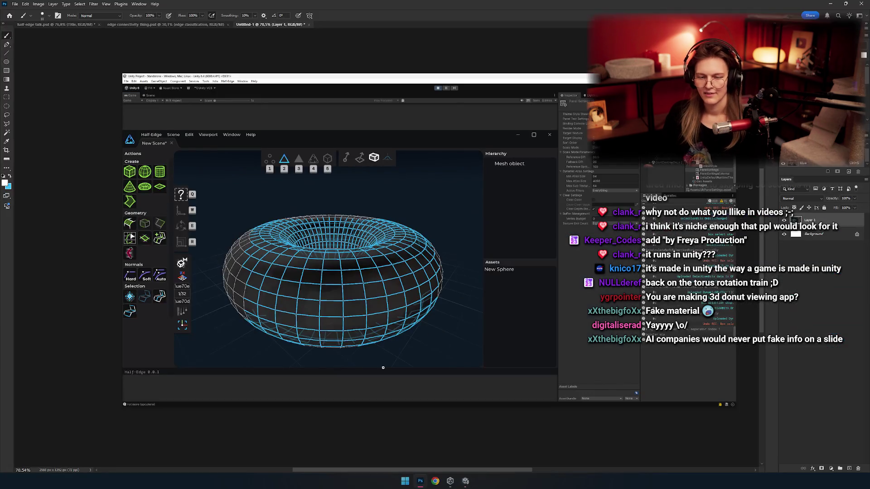
key("Delete")
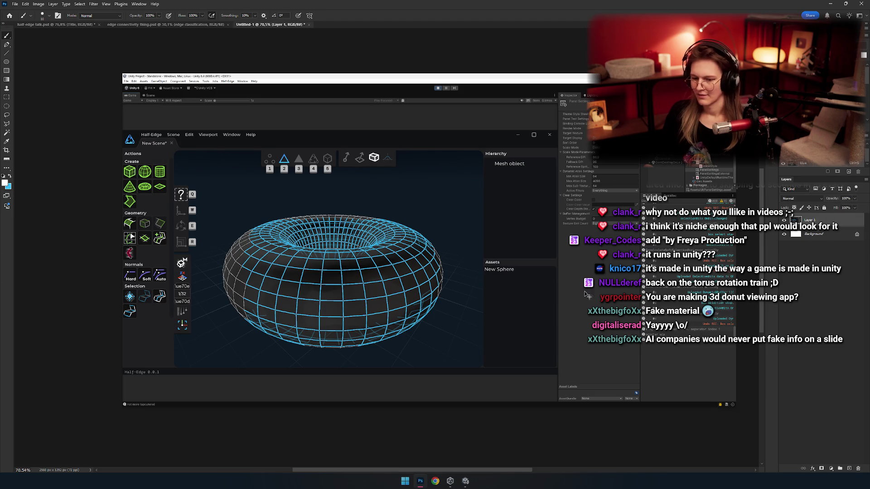
key("alt+Tab")
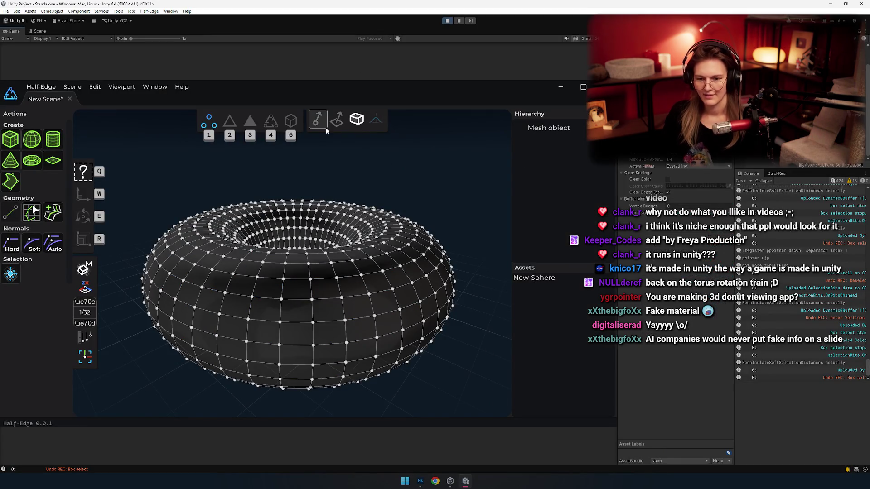
Snip the vertex-mode torus, paste it as Layer 3, and start a rectangular marquee
key("super+shift+s")
key("Escape")
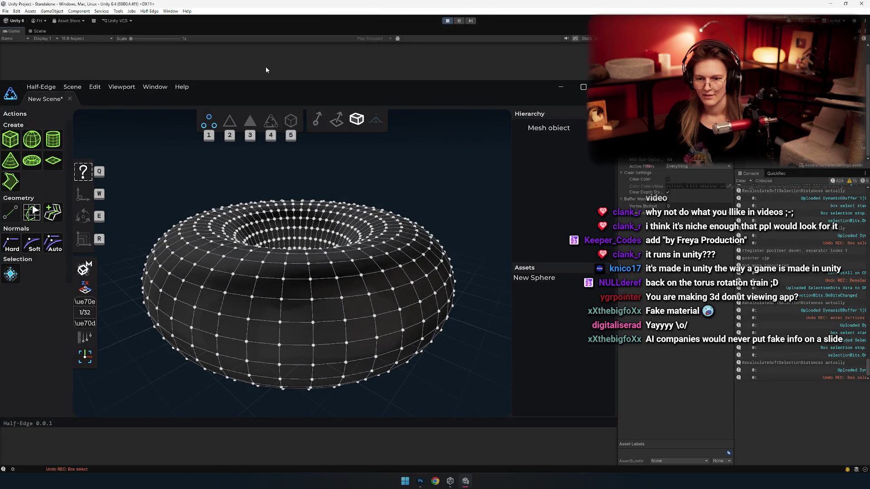
key("alt+Tab")
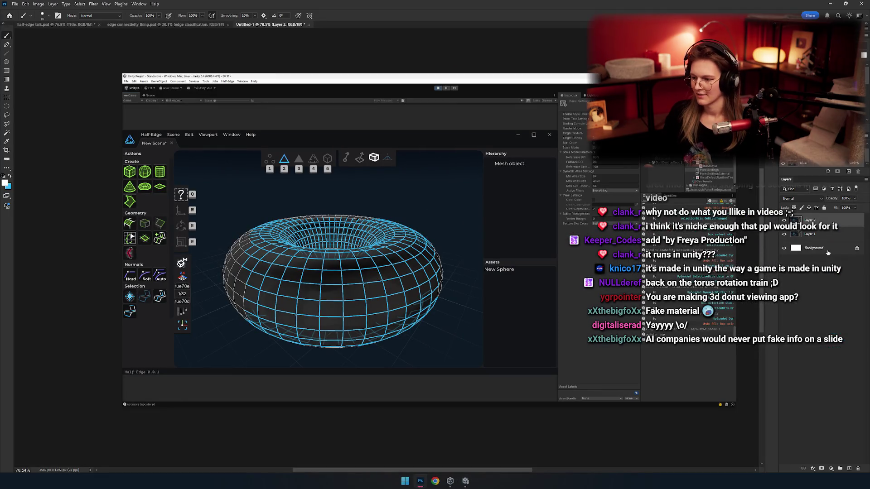
key("ctrl+v")
key("alt+bracketleft")
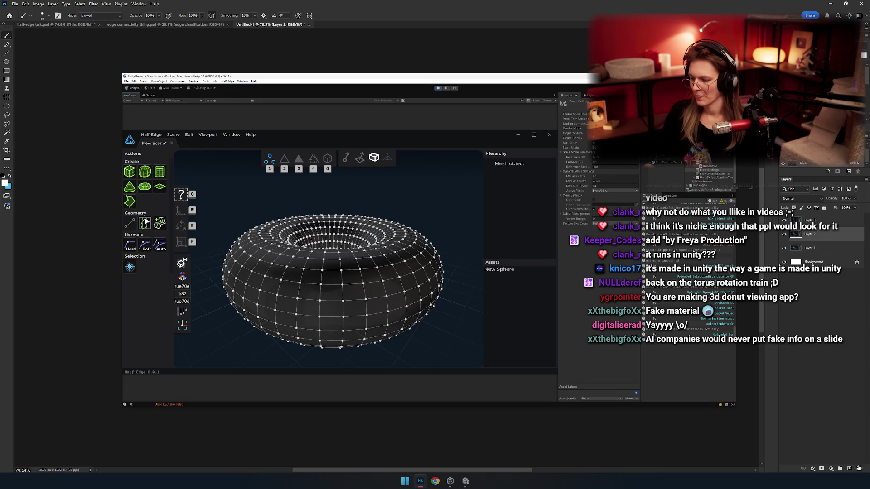
key("m")
scroll(117, 113, "up", 5)
mouse_move(147, 185)
left_mouse_down()
mouse_move(443, 378)
mouse_move(437, 399)
mouse_move(446, 394)
mouse_move(453, 408)
mouse_move(738, 458)
mouse_move(818, 460)
mouse_move(578, 294)
mouse_move(514, 175)
left_mouse_up()
Crop the canvas to the Half-Edge window selection and toggle Layer 3 to compare captures
scroll(461, 129, "down", 5)
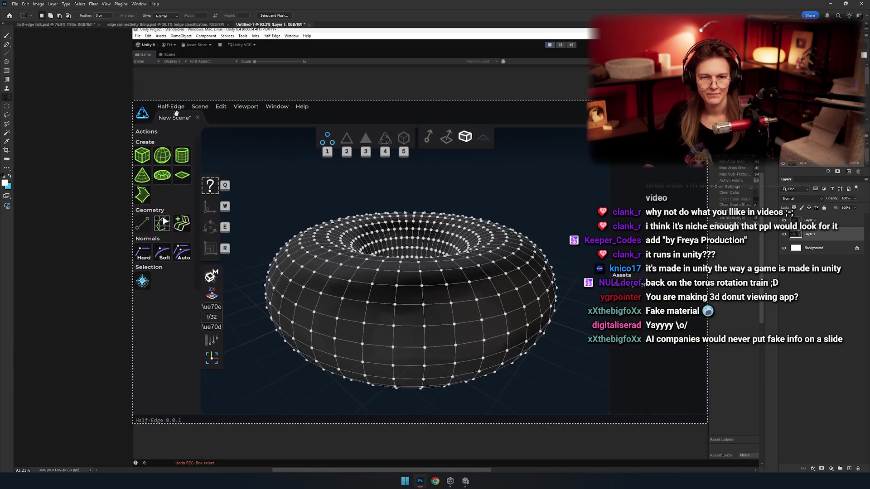
left_click(38, 3)
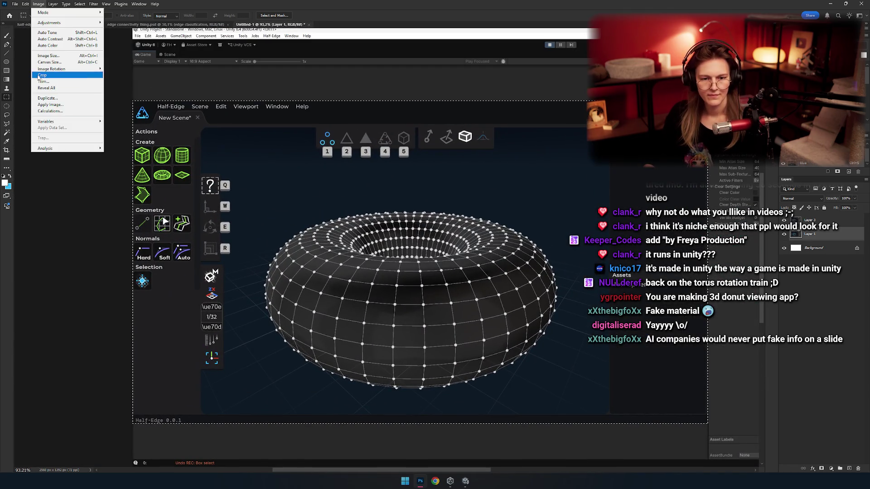
left_click(42, 75)
key("ctrl+0")
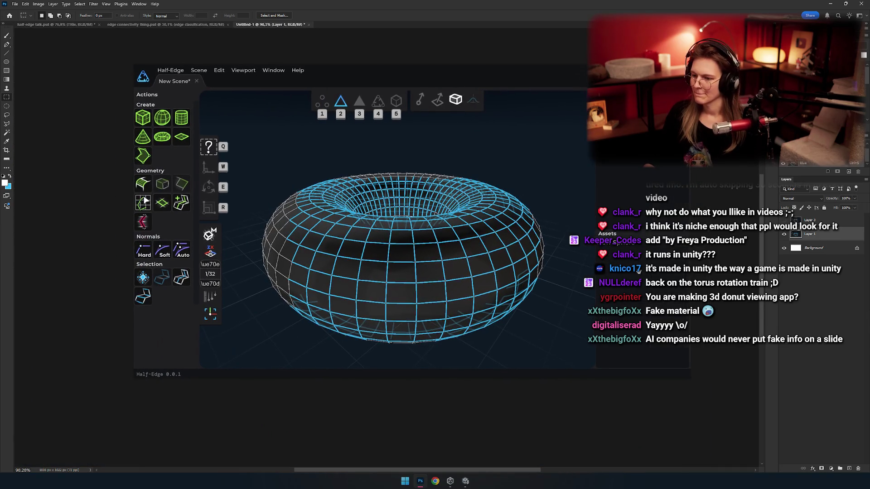
left_click(784, 220)
left_click(783, 220)
Move Layer 1 above Layer 3, toggling visibility to compare the edge and vertex captures
left_click(783, 220)
left_click(783, 221)
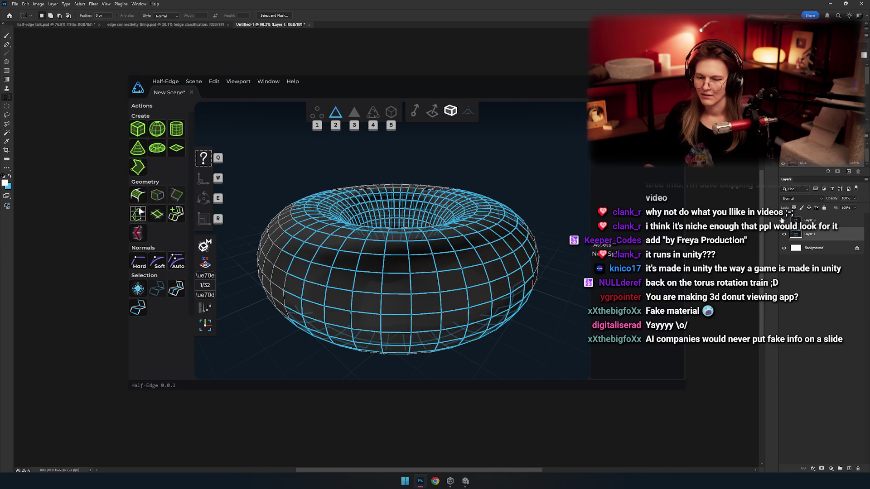
key("ctrl+bracketright")
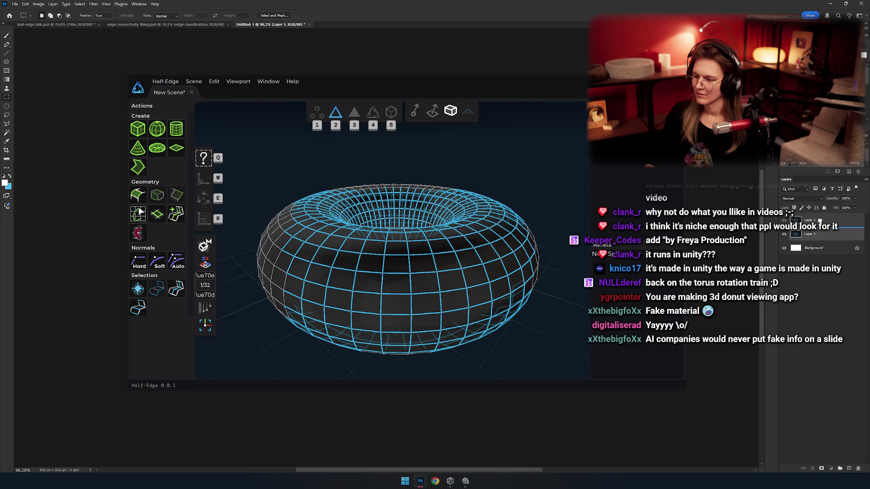
left_click(784, 221)
left_click(784, 220)
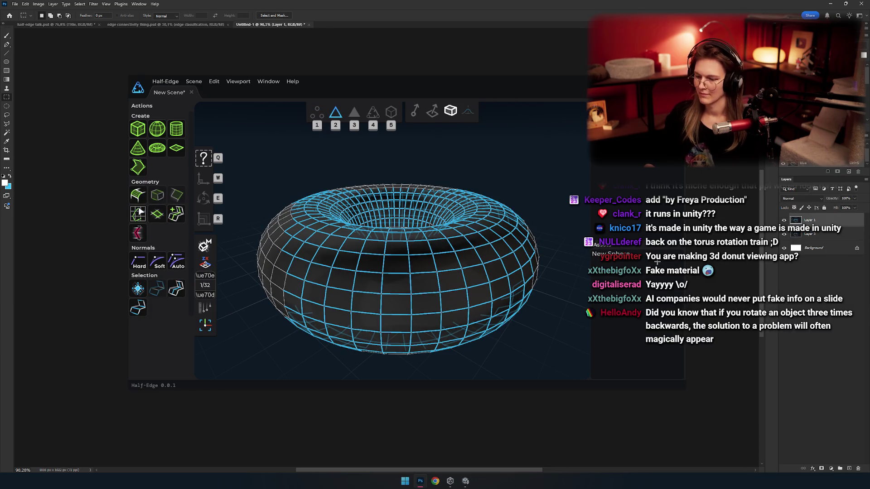
Marquee the torus viewport and mask the top layer so the vertex-dot torus shows through
left_click_drag(203, 106, 632, 385)
key("Delete")
key("ctrl+d")
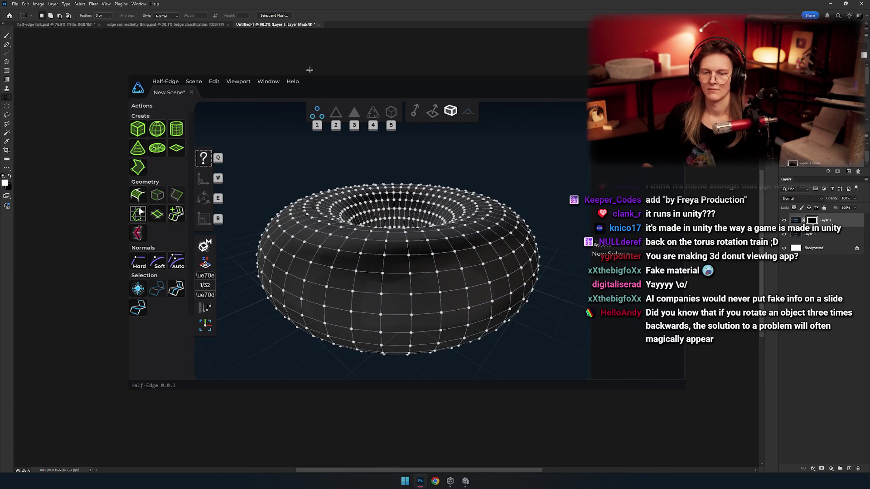
left_click_drag(498, 461, 521, 239)
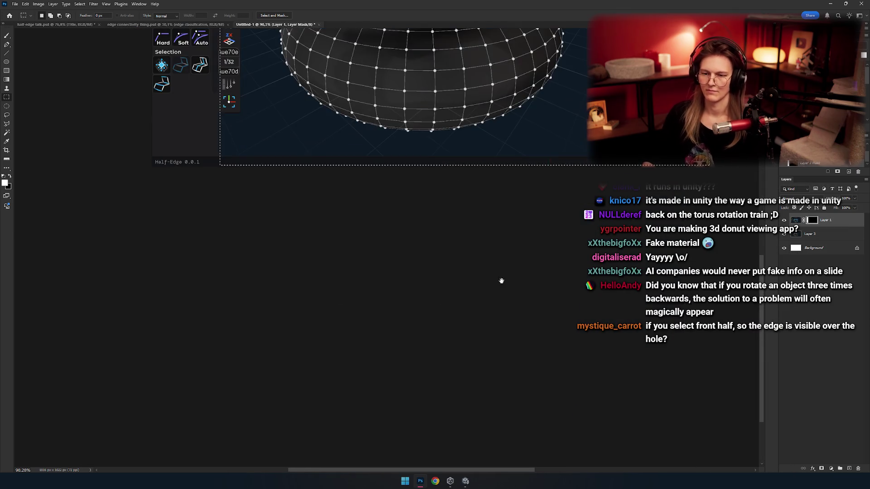
scroll(521, 326, "up", 5)
scroll(398, 298, "up", 3)
scroll(398, 297, "up", 3)
scroll(384, 252, "down", 3)
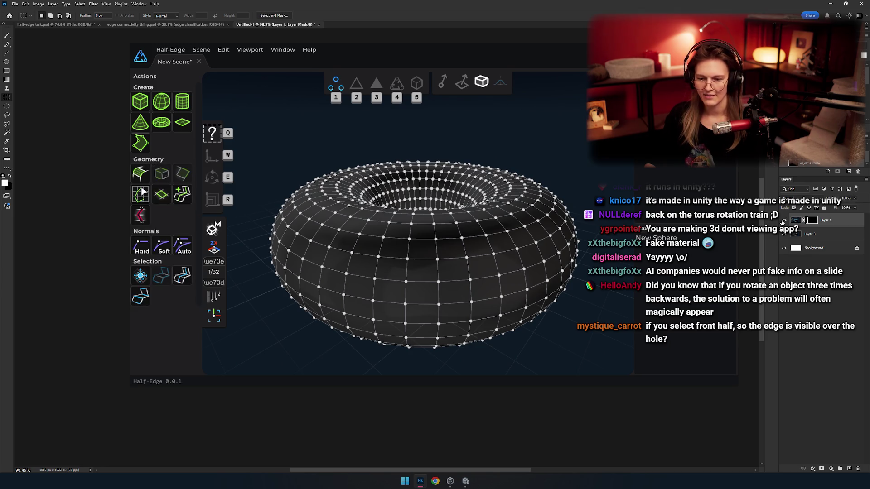
Recentre the screenshot, marquee the tool panel and viewport areas, then return to Unity
left_click_drag(483, 313, 466, 328)
left_click_drag(246, 256, 259, 270)
mouse_move(117, 196)
left_mouse_down()
mouse_move(168, 263)
mouse_move(191, 395)
mouse_move(190, 350)
left_mouse_up()
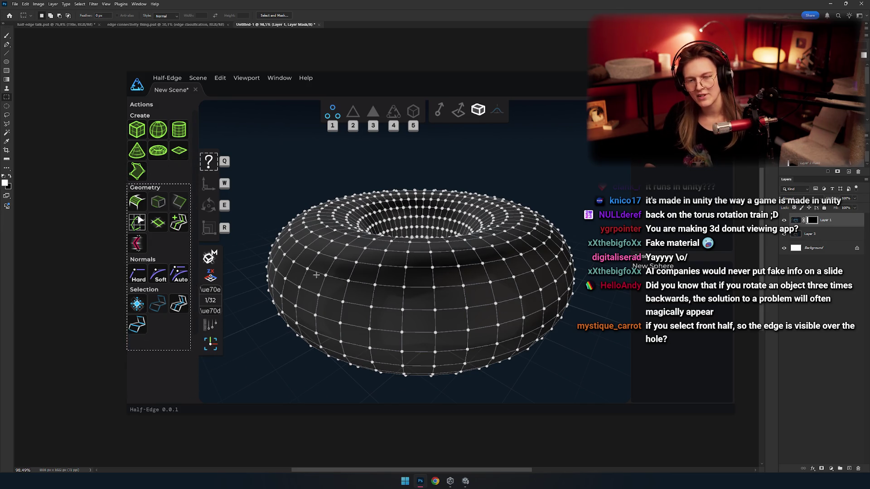
mouse_move(566, 392)
left_mouse_down()
mouse_move(598, 380)
mouse_move(593, 394)
mouse_move(512, 321)
mouse_move(608, 405)
left_mouse_up()
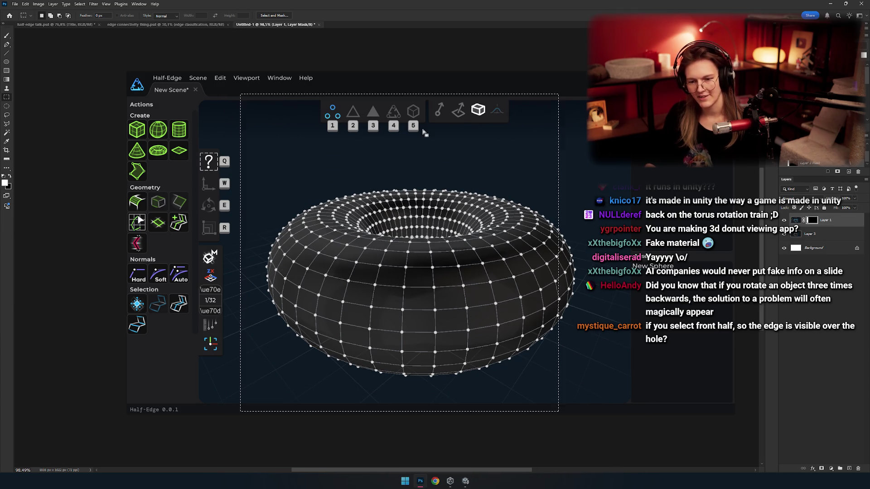
key("alt+Tab")
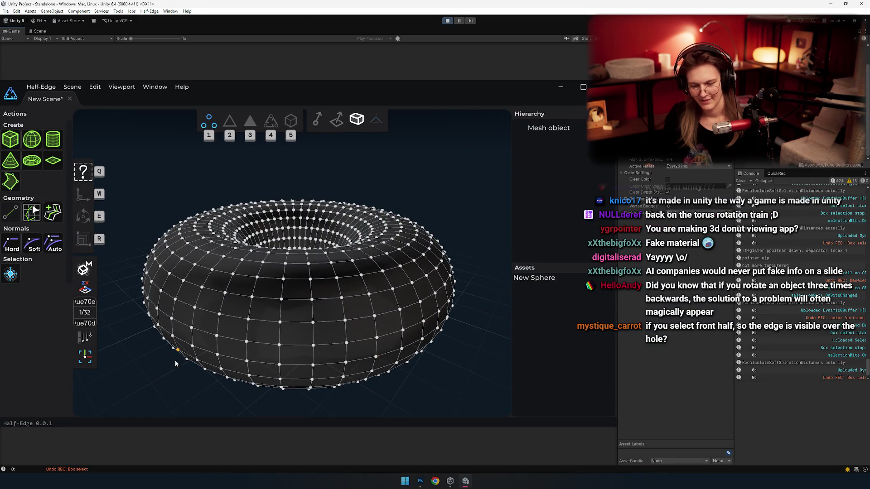
In vertex mode with the Move tool (W), pick a vertex on the torus front
key("2")
key("1")
key("w")
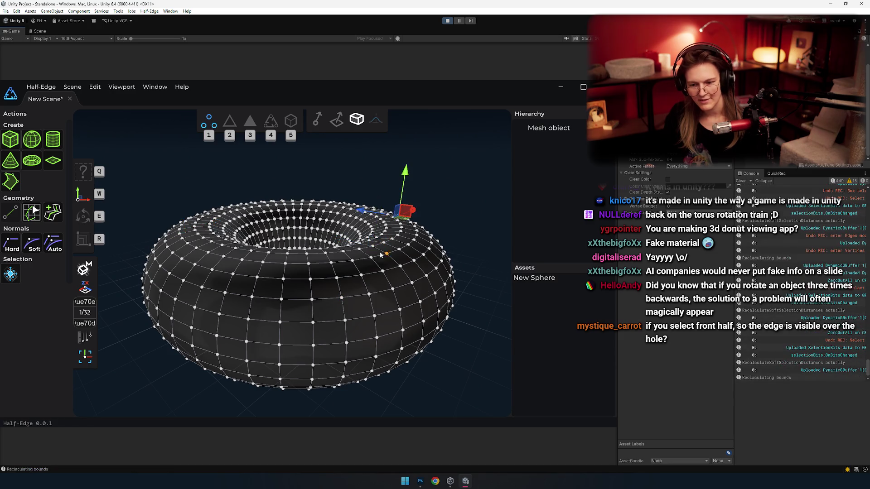
left_click(310, 280)
mouse_move(310, 281)
left_mouse_down()
mouse_move(309, 318)
mouse_move(366, 297)
mouse_move(274, 344)
mouse_move(474, 320)
mouse_move(317, 331)
mouse_move(190, 317)
mouse_move(404, 296)
mouse_move(268, 278)
mouse_move(321, 330)
mouse_move(315, 284)
left_mouse_up()
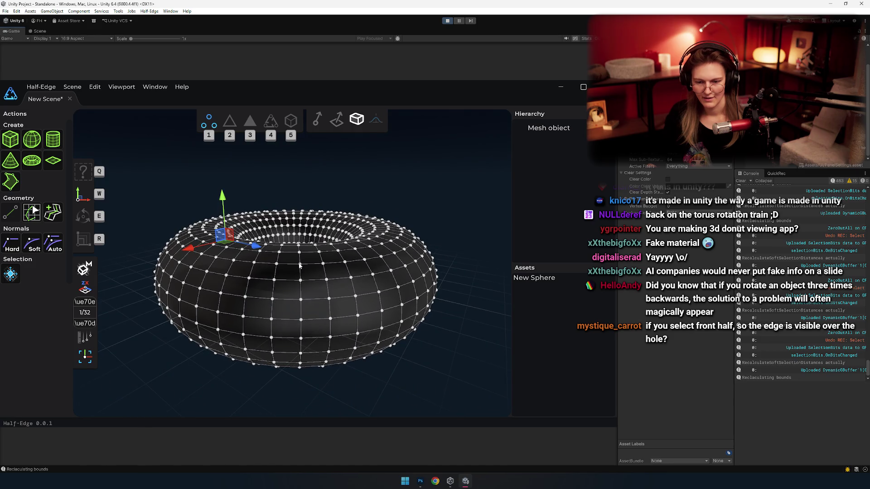
Select several vertices along the torus rim from a near top-down view
left_click_drag(207, 249, 186, 266)
left_click(181, 267, "shift")
left_click(172, 285, "shift")
left_click(206, 243, "shift")
left_click_drag(221, 240, 224, 290)
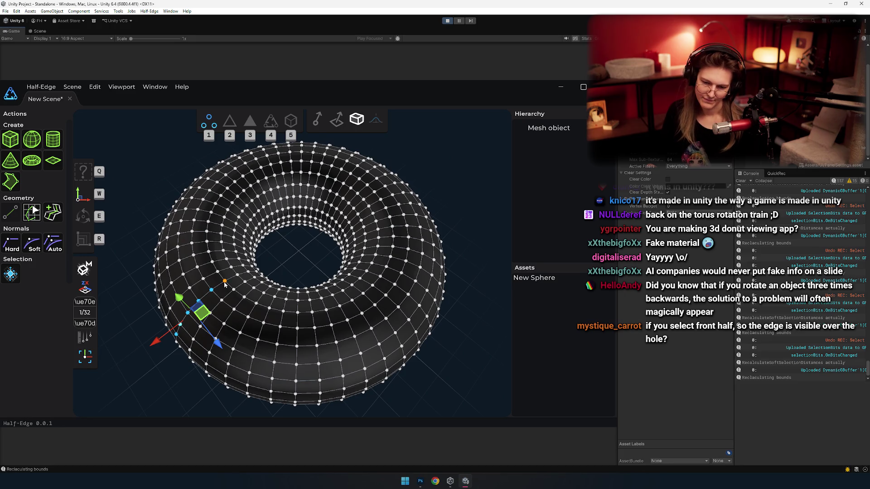
left_click(225, 282)
left_click(238, 275)
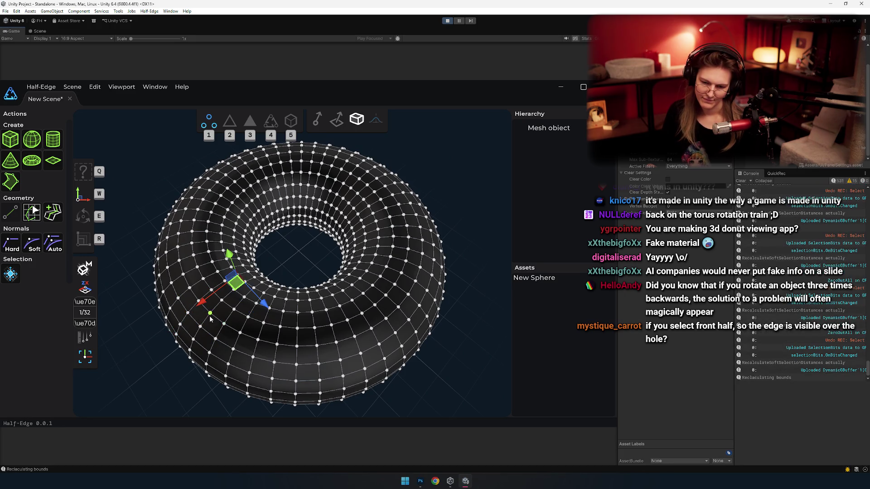
Change the move handle orientation and make a rim vertex the focused one
key("q")
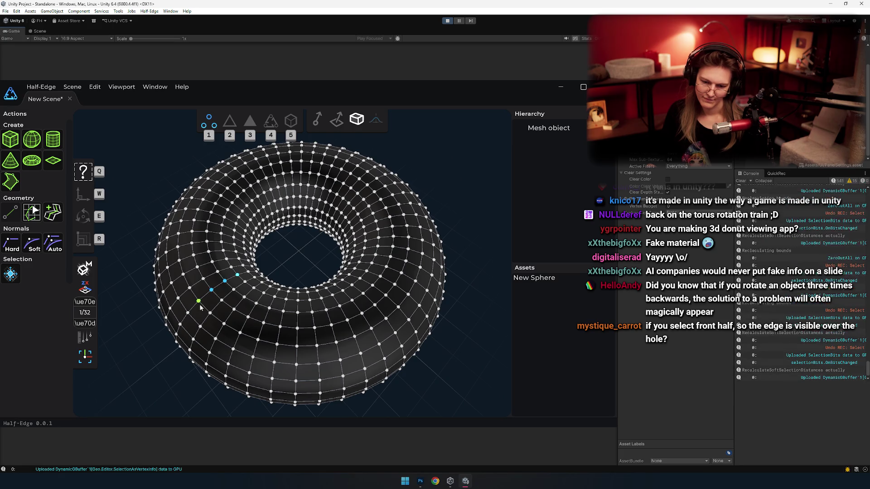
key("w")
mouse_move(304, 348)
left_mouse_down()
mouse_move(326, 260)
mouse_move(191, 331)
left_mouse_up()
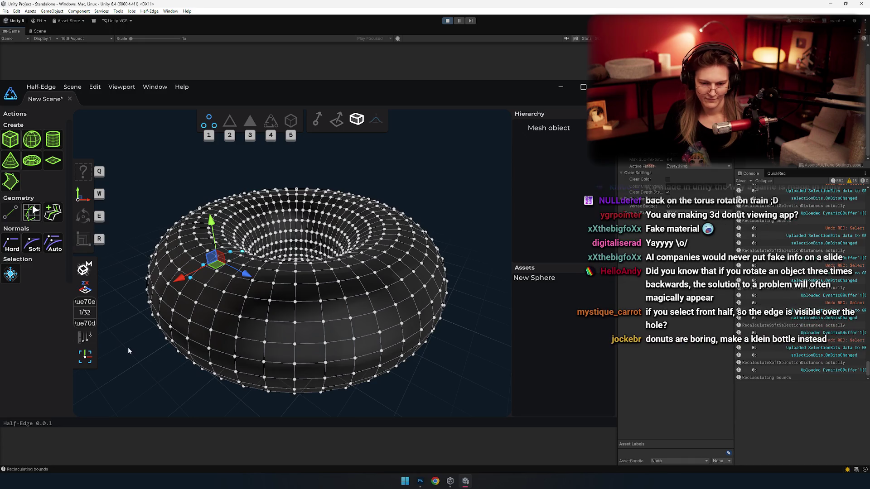
left_click(90, 364)
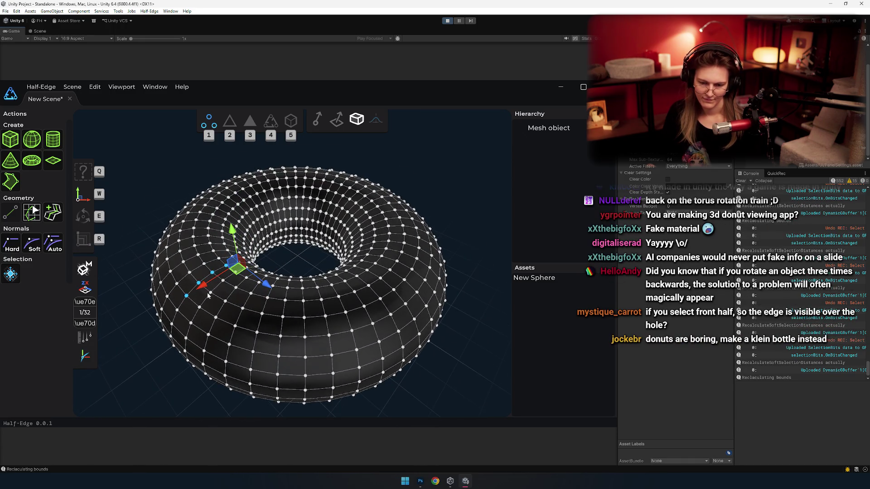
key("q")
left_click(191, 275)
key("w")
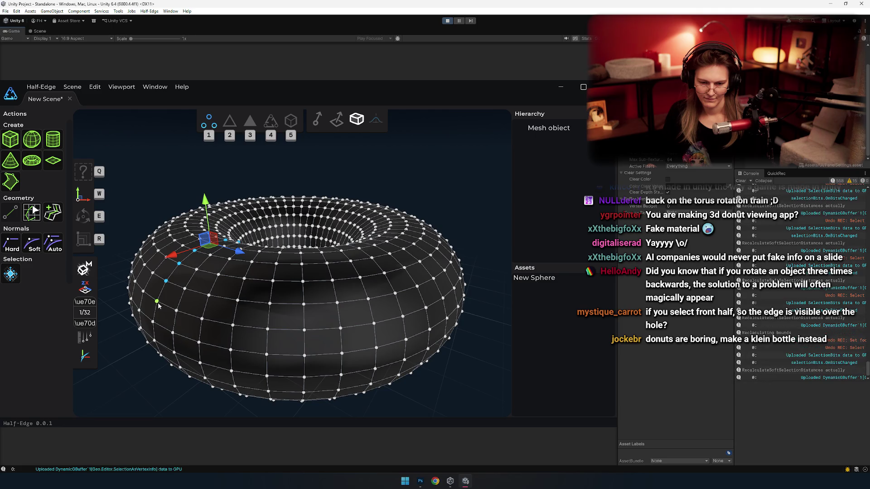
From a low side view, add the bottom left-column vertices to the selection and zoom in
left_click_drag(180, 364, 230, 334)
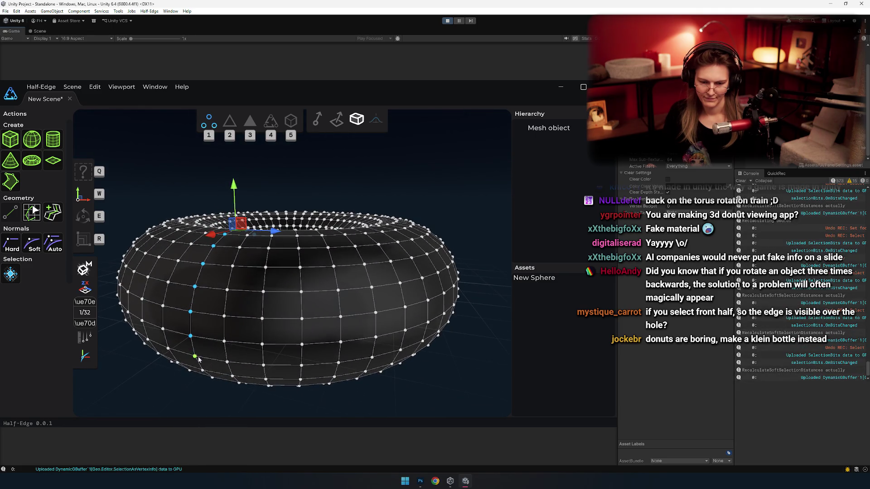
mouse_move(219, 383)
left_mouse_down()
mouse_move(198, 356)
mouse_move(252, 295)
mouse_move(298, 335)
mouse_move(284, 292)
left_mouse_up()
scroll(284, 292, "up", 3)
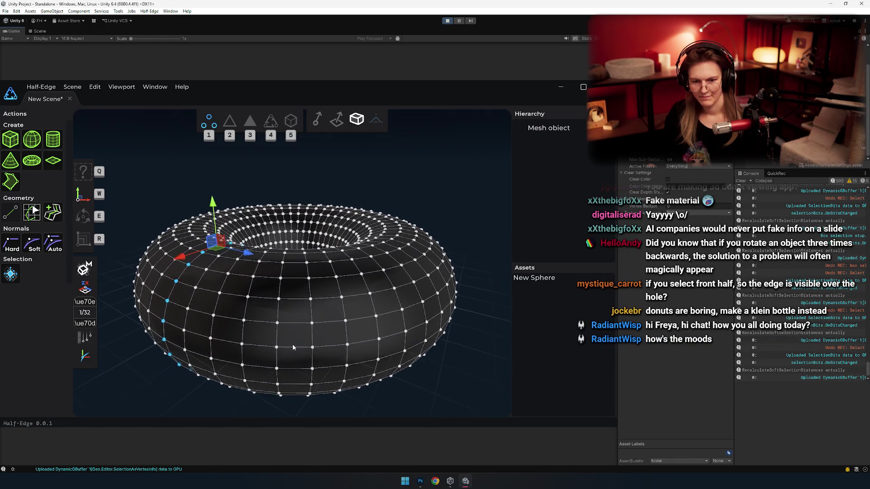
mouse_move(293, 345)
left_mouse_down()
mouse_move(292, 327)
mouse_move(289, 343)
left_mouse_up()
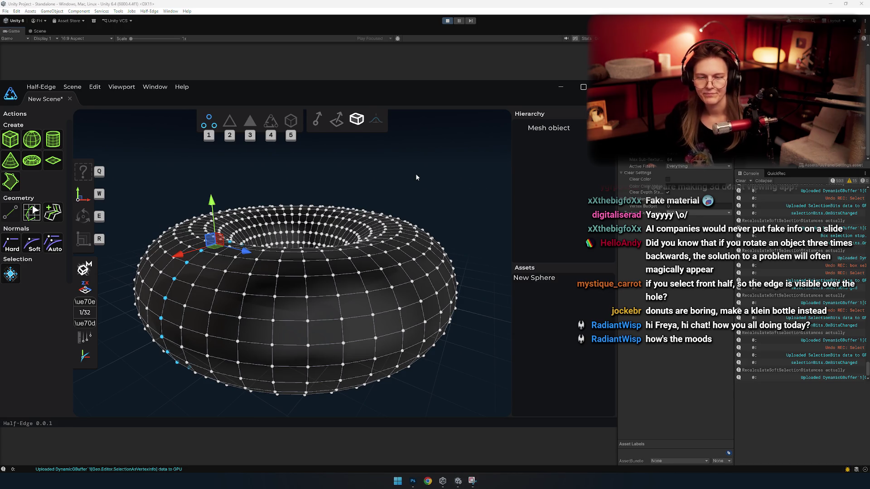
key("alt+Tab")
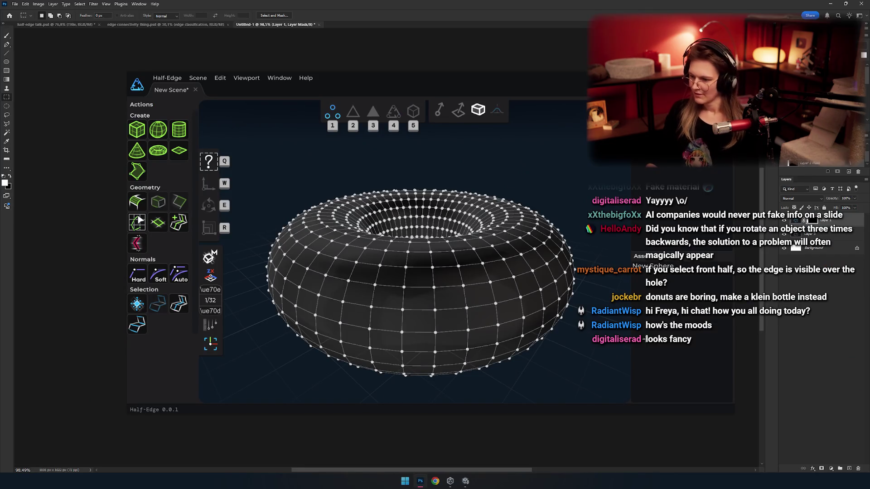
Paste the fresh torus screenshot into Untitled-1 as a new layer above Layer 3
left_click(811, 234)
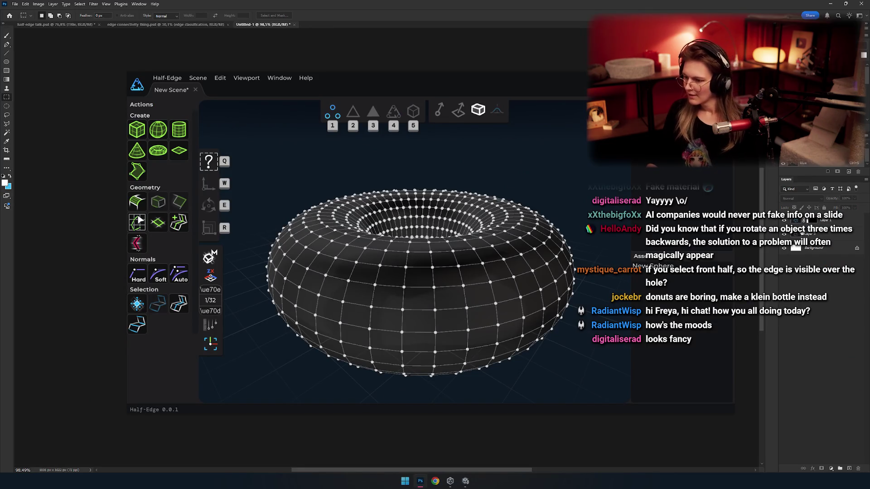
left_click(806, 234)
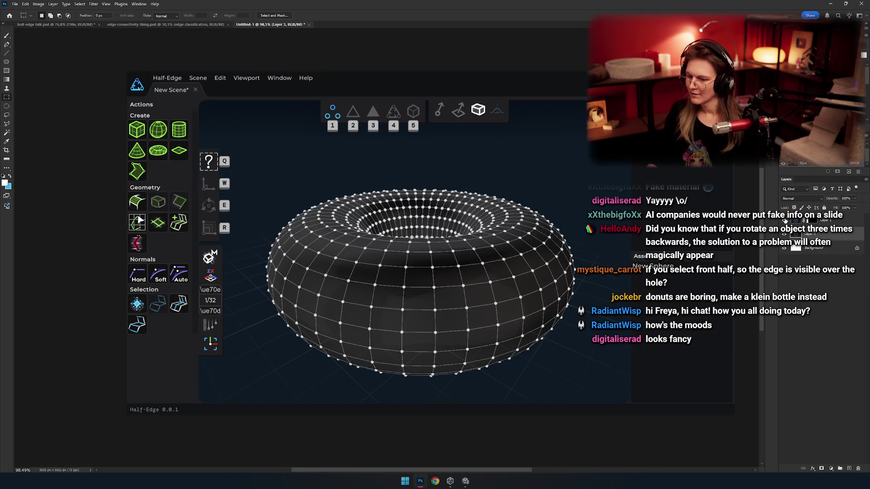
key("ctrl+v")
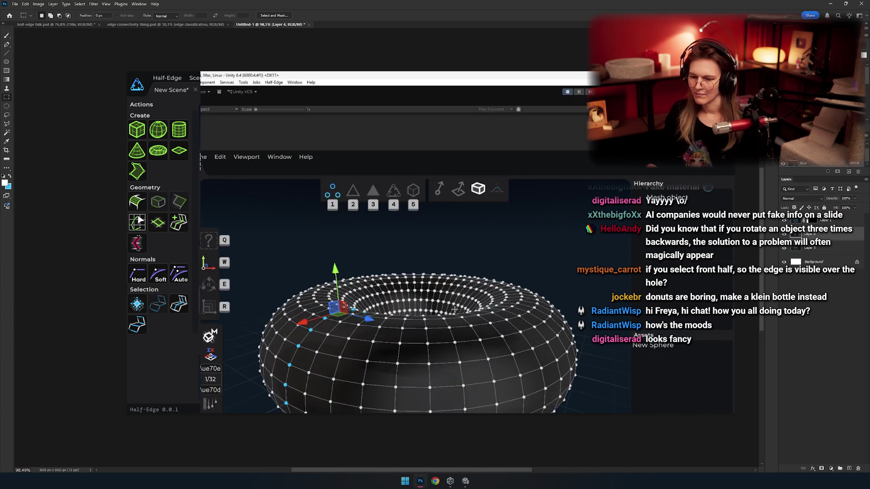
key("v")
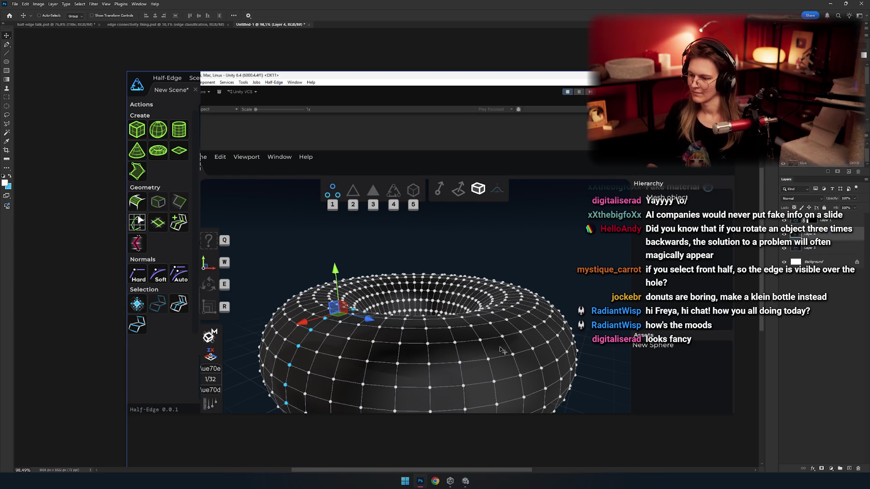
scroll(419, 315, "up", 5)
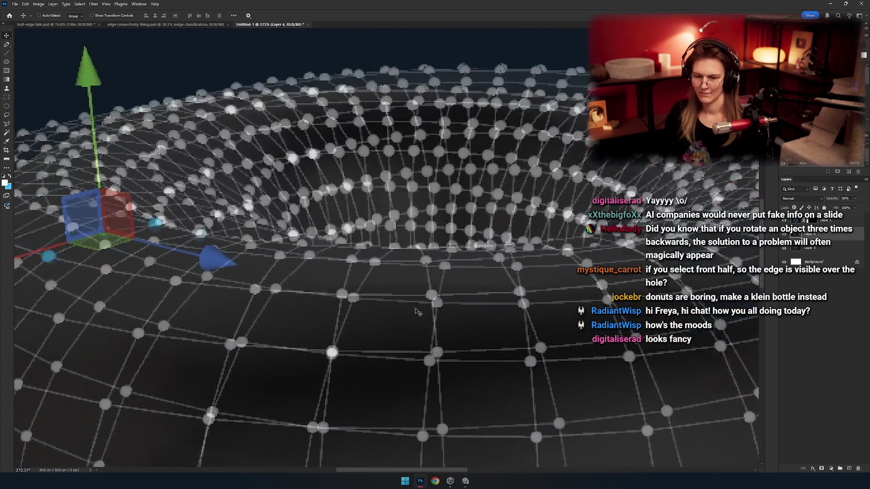
scroll(419, 312, "down", 5)
scroll(455, 211, "up", 5)
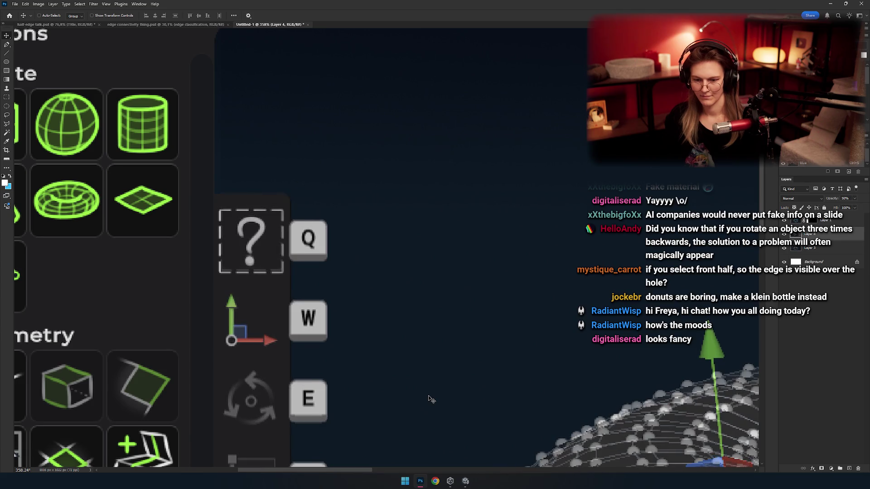
scroll(429, 398, "down", 5)
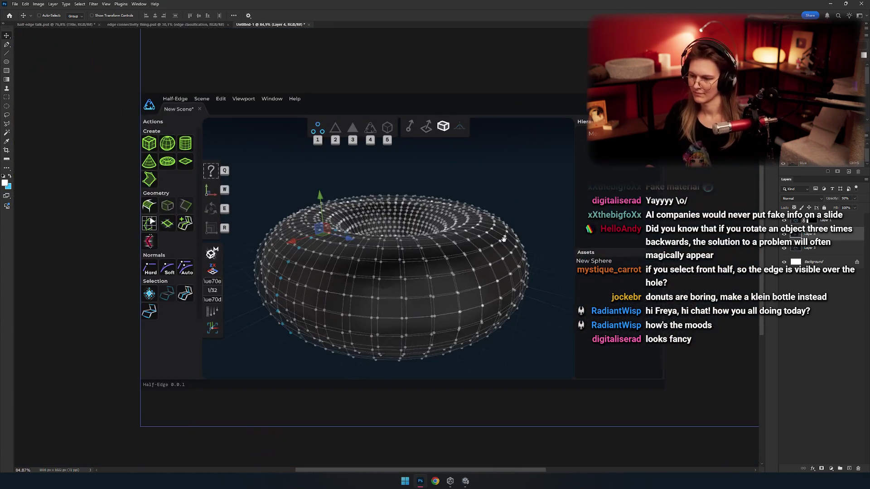
scroll(429, 398, "up", 1)
Raise the pasted screenshot layer's opacity to 100% and pan across the capture
left_click_drag(856, 208, 863, 208)
scroll(453, 250, "down", 2)
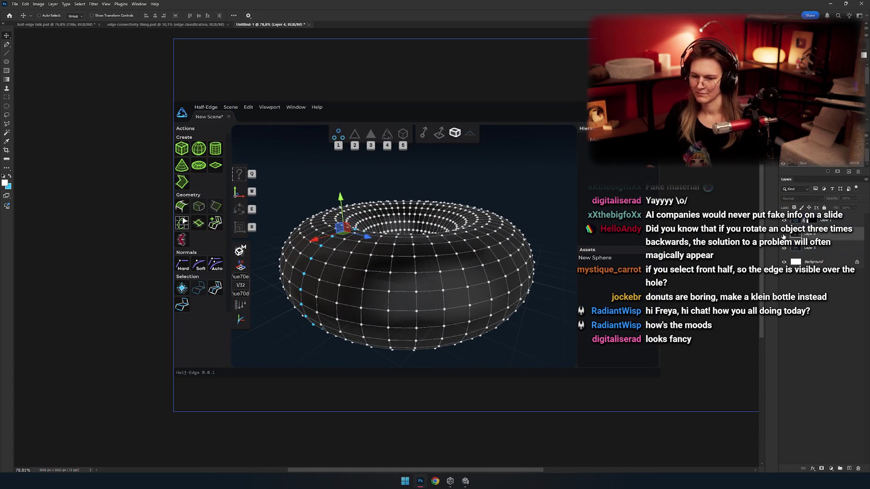
left_click_drag(429, 304, 422, 329)
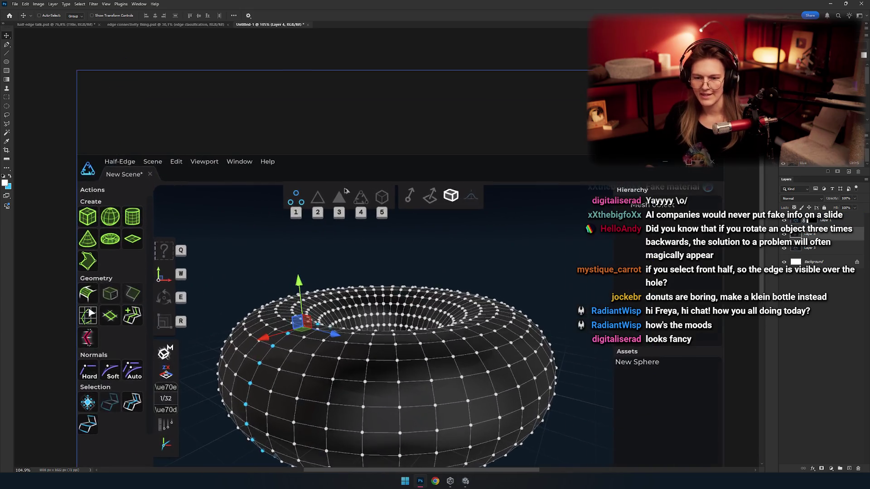
left_click_drag(349, 180, 322, 215)
key("alt+space")
key("Escape")
left_click_drag(311, 264, 302, 233)
key("m")
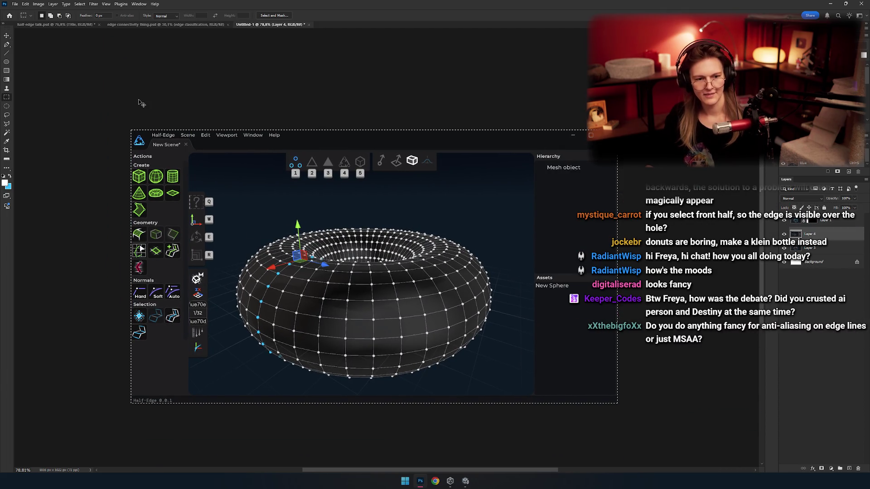
Cycle through the open documents to half-edge talk.psd and select the 0. What group
key("alt+Tab")
key("alt+Tab")
key("alt+shift+Tab")
key("alt+Tab")
key("alt+Tab")
key("alt+shift+Tab")
key("alt+shift+Tab")
key("alt+shift+Tab")
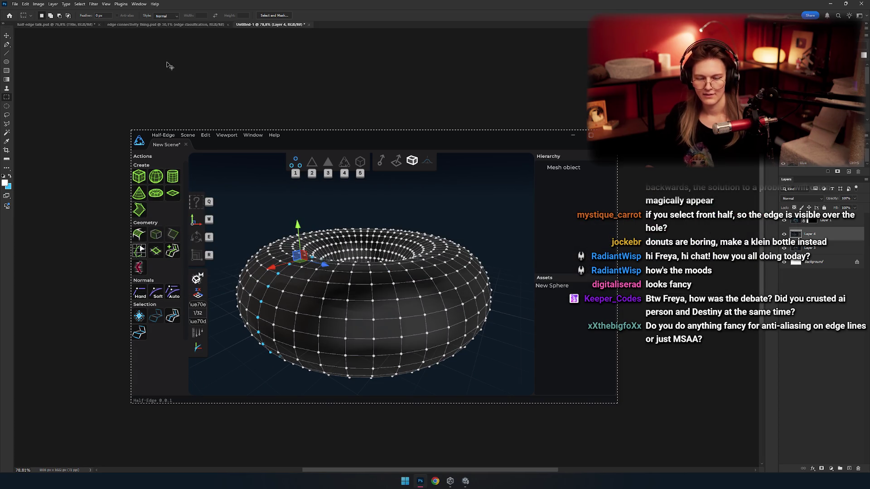
left_click(172, 24)
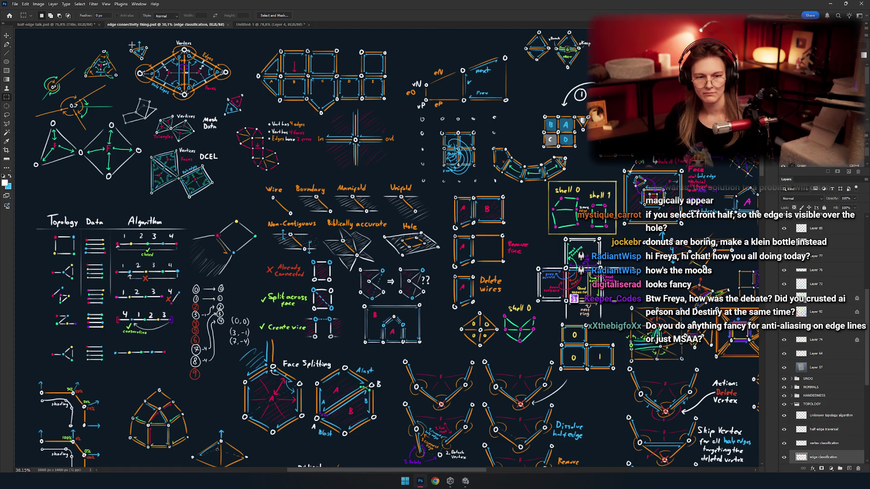
left_click(77, 25)
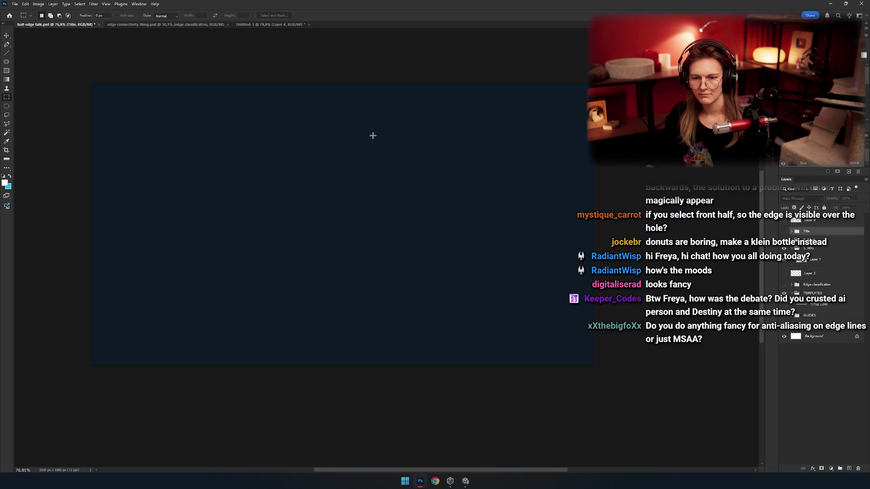
left_click(814, 240)
left_click(814, 250)
left_click(814, 240)
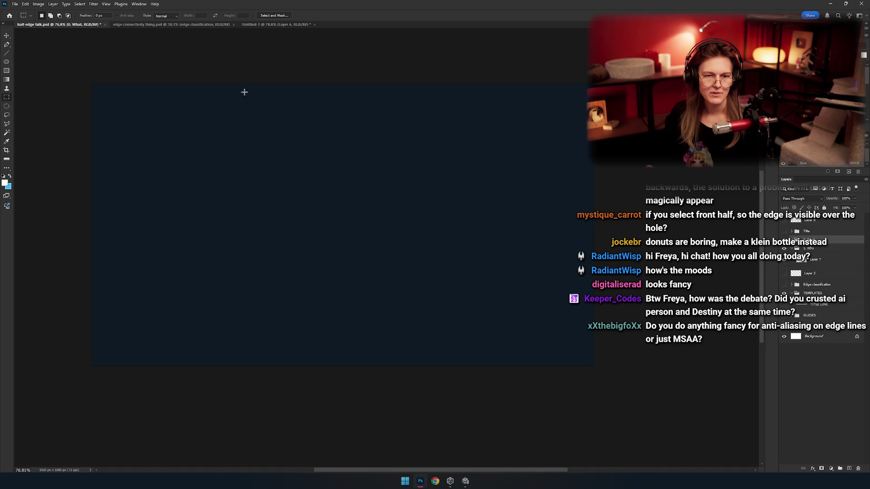
Back in half-edge talk.psd, select Layer 7, toggle the Title group's visibility, then select 1. Why
left_click(169, 25)
left_click(286, 25)
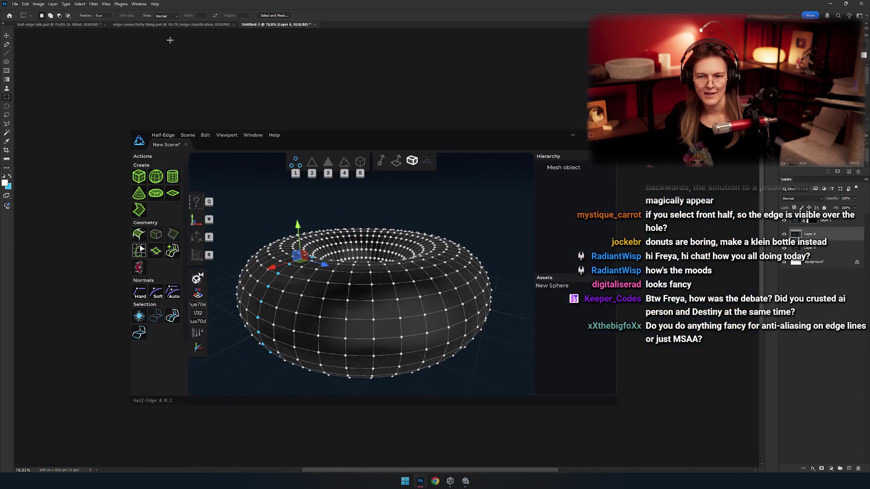
left_click(148, 25)
left_click(48, 24)
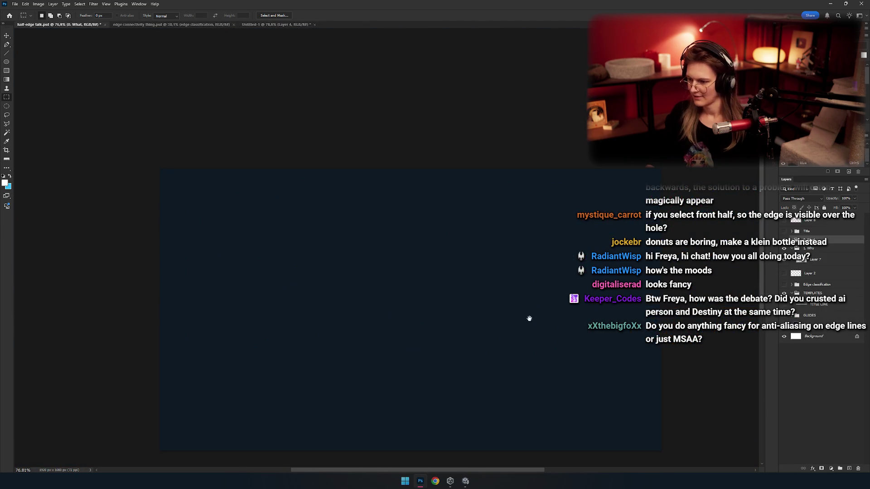
left_click(812, 249)
left_click(788, 261)
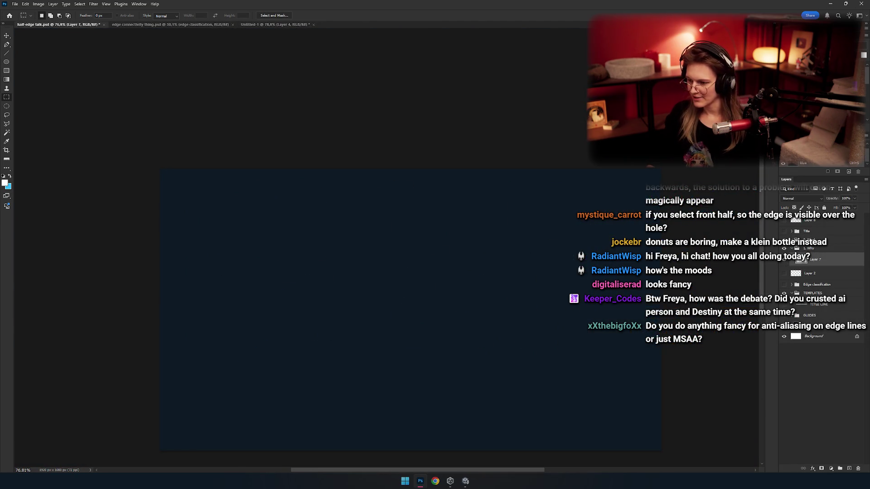
left_click(783, 231)
left_click(783, 232)
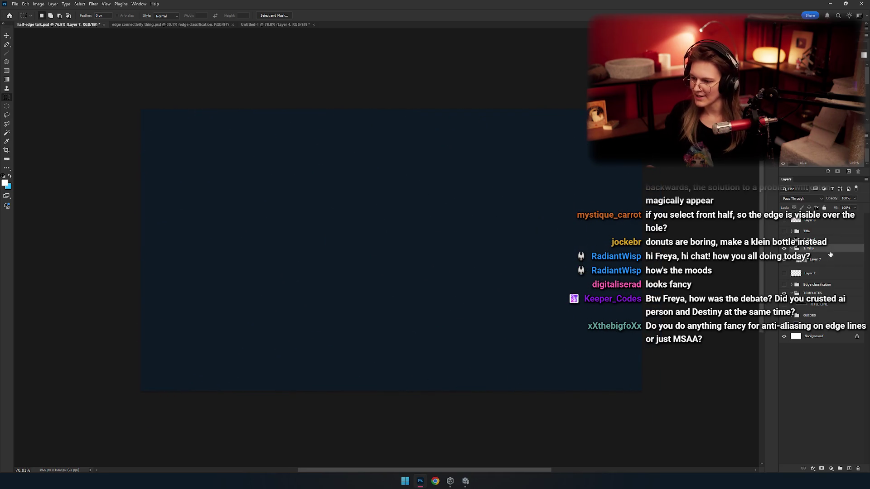
key("alt+bracketright")
key("alt+bracketright")
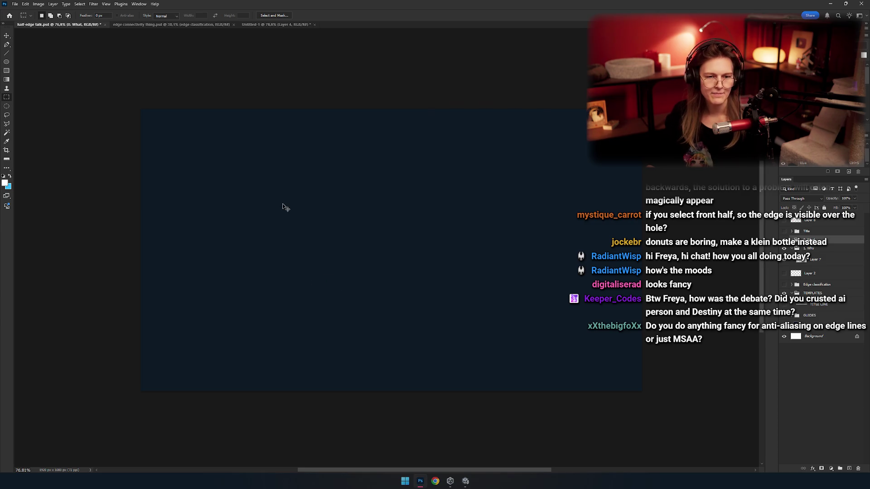
key("alt+bracketleft")
scroll(263, 163, "up", 3)
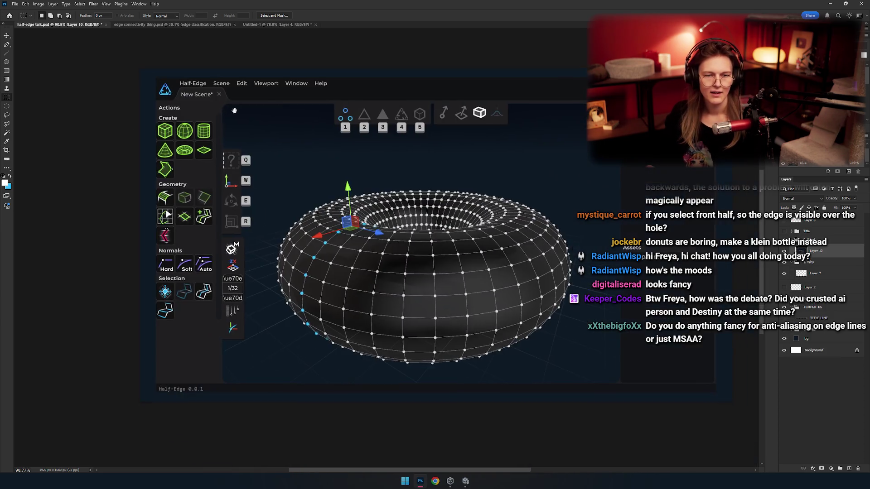
mouse_move(273, 174)
left_mouse_down()
mouse_move(250, 174)
mouse_move(274, 183)
mouse_move(231, 166)
mouse_move(241, 183)
mouse_move(223, 174)
left_mouse_up()
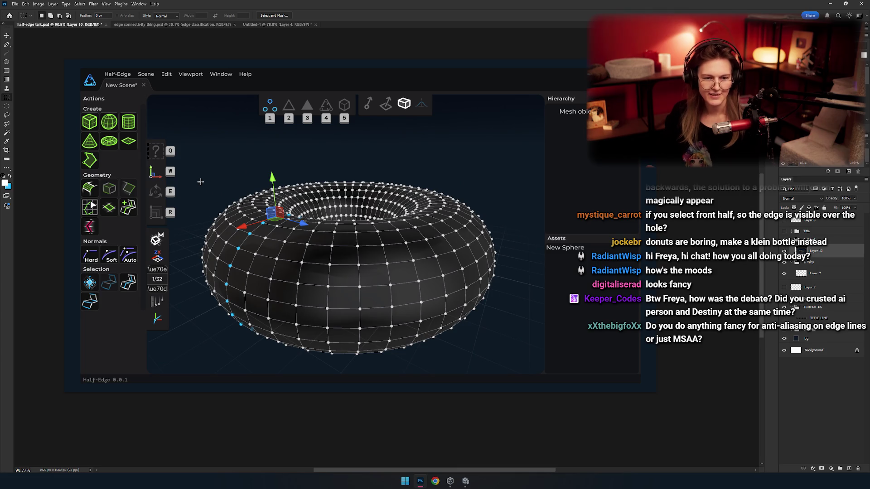
scroll(201, 181, "down", 4)
scroll(418, 213, "up", 2)
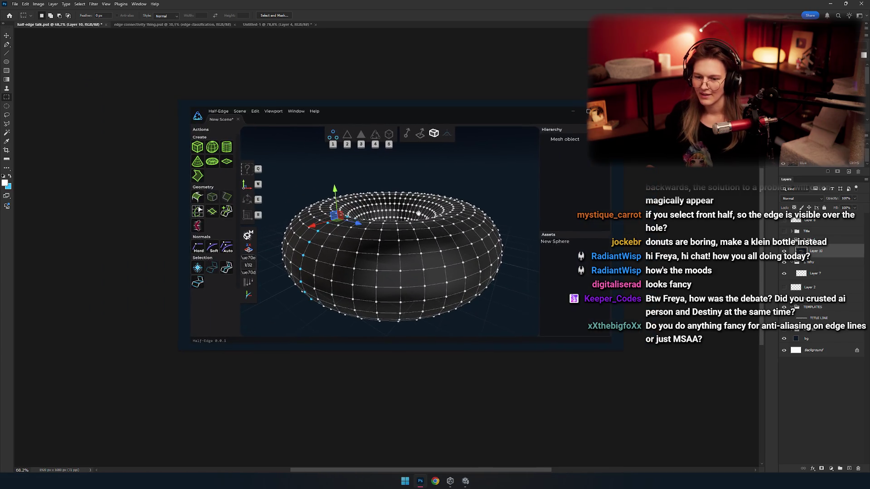
scroll(449, 204, "down", 2)
scroll(449, 204, "up", 3)
left_click_drag(449, 204, 429, 220)
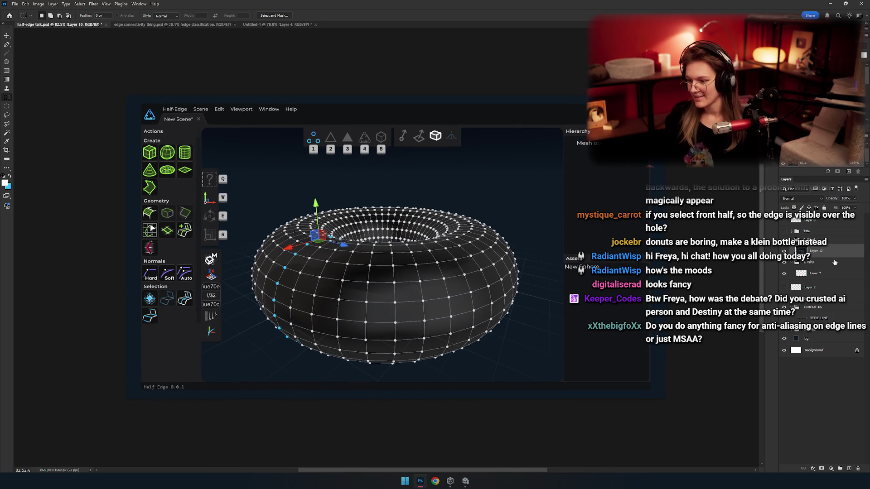
left_click_drag(412, 305, 423, 301)
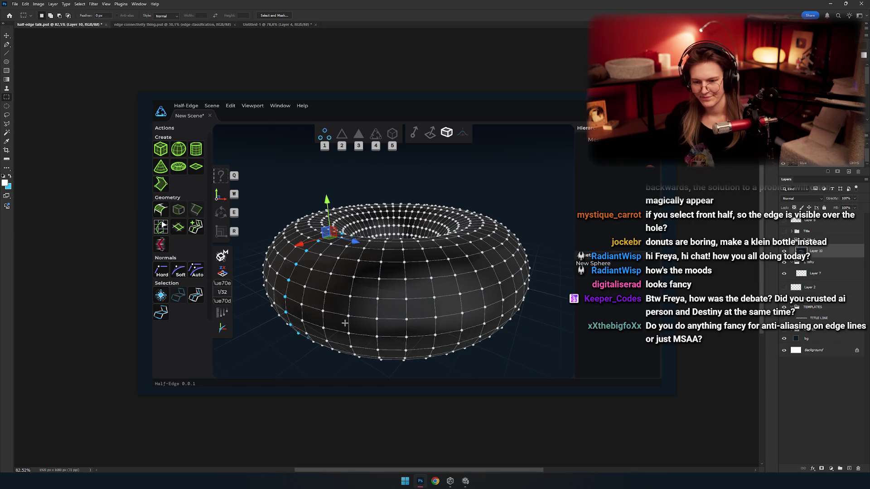
left_click_drag(381, 242, 344, 245)
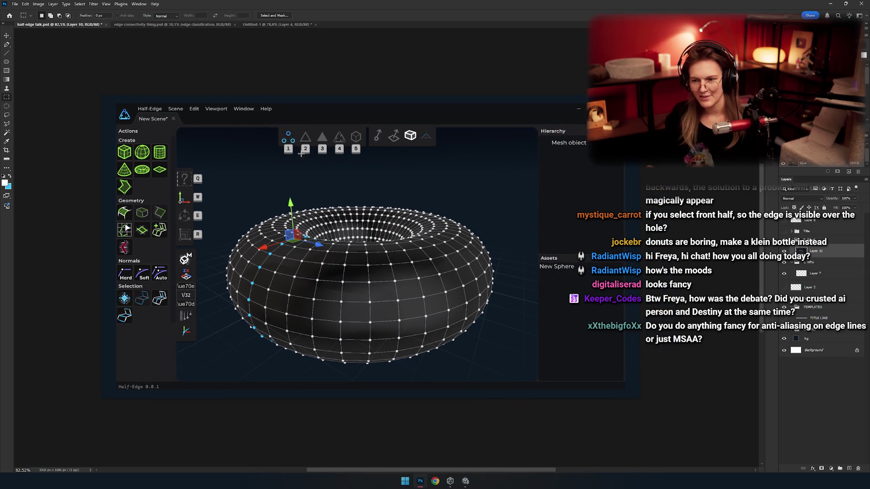
left_click_drag(363, 167, 362, 168)
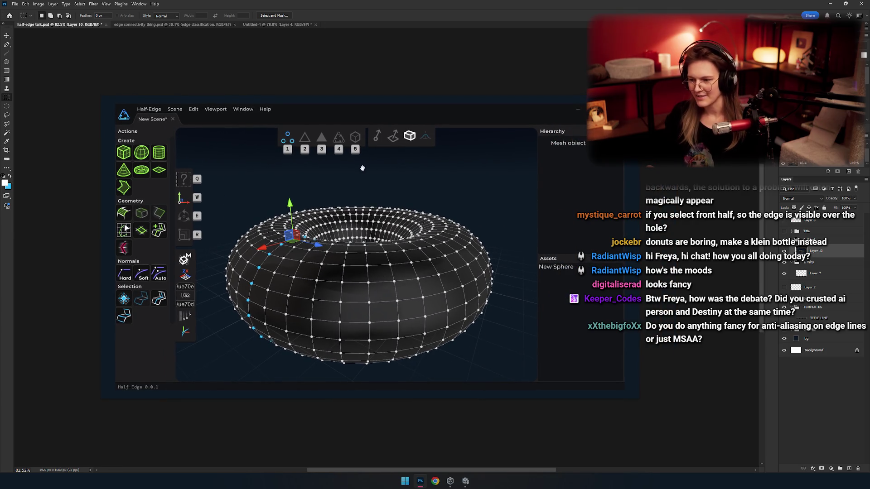
Give Layer 10 a Stroke effect coloured with a dark blue-grey sampled from the screenshot
double_click(829, 251)
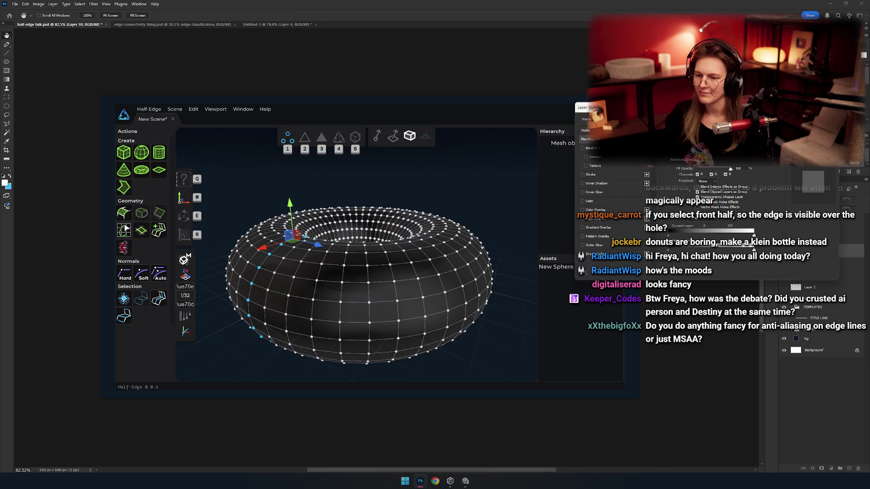
left_click(503, 127)
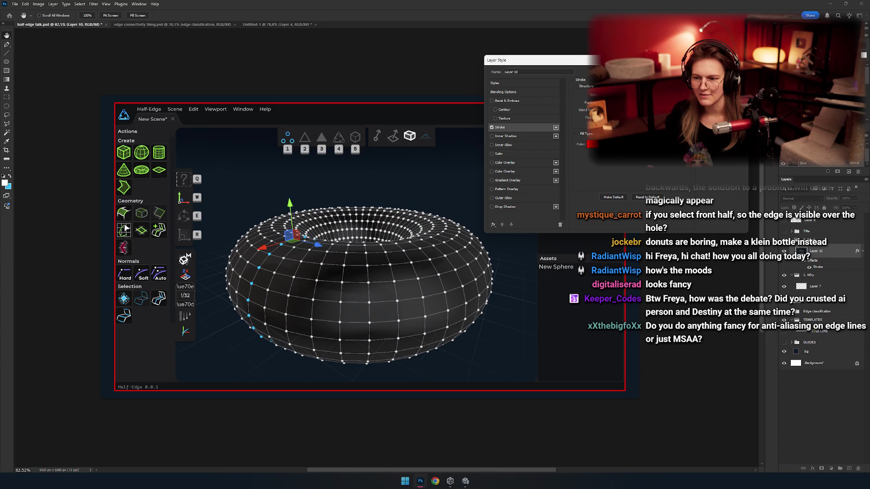
left_click(590, 144)
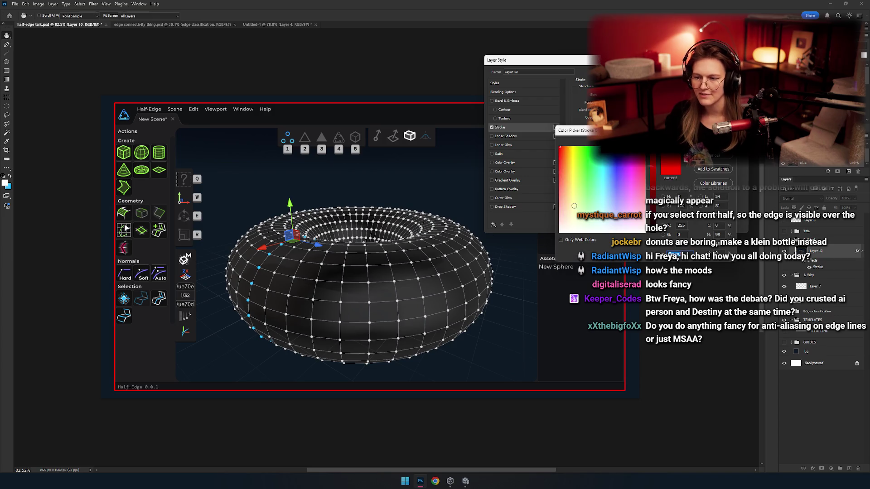
left_click(653, 156)
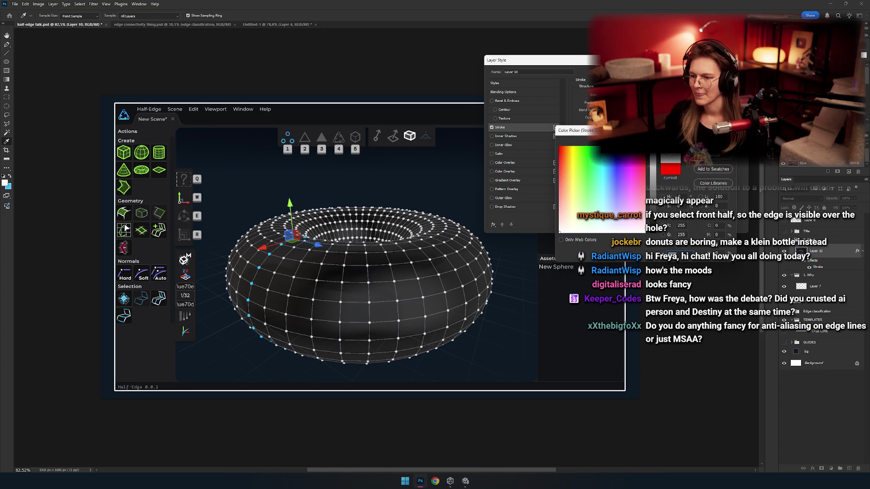
left_click_drag(653, 157, 654, 187)
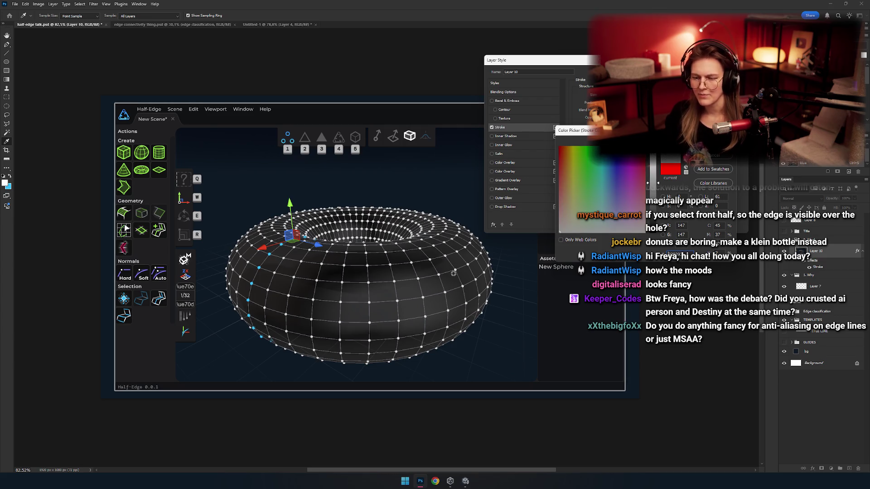
mouse_move(291, 275)
left_mouse_down()
mouse_move(317, 204)
mouse_move(321, 138)
mouse_move(339, 223)
left_mouse_up()
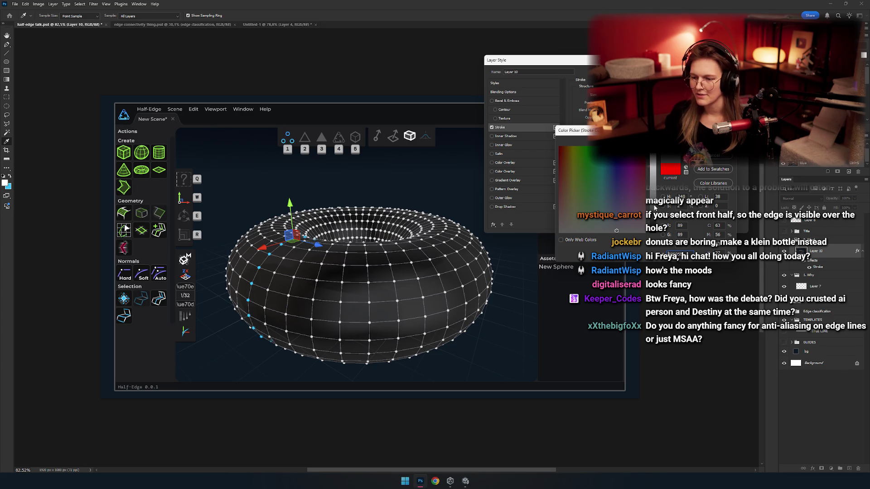
key("Return")
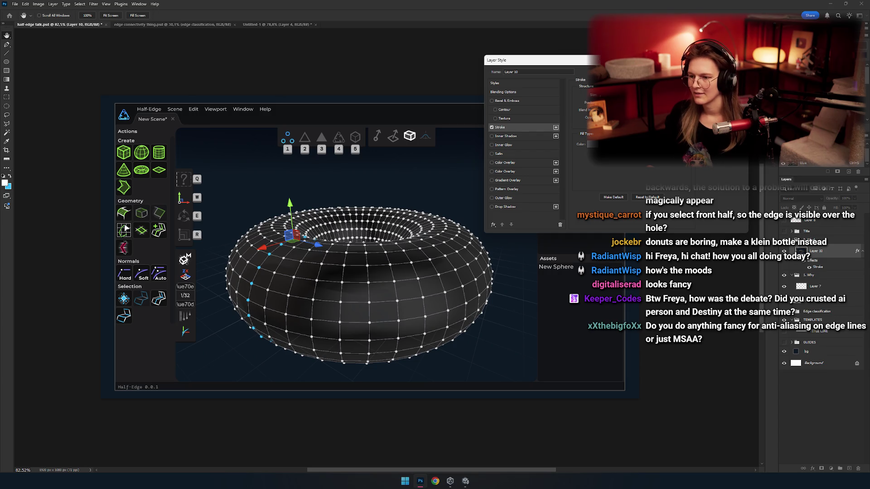
key("Return")
Inspect the stroke up close, move the Layer Style dialog aside, and apply the Stroke
scroll(236, 159, "up", 5)
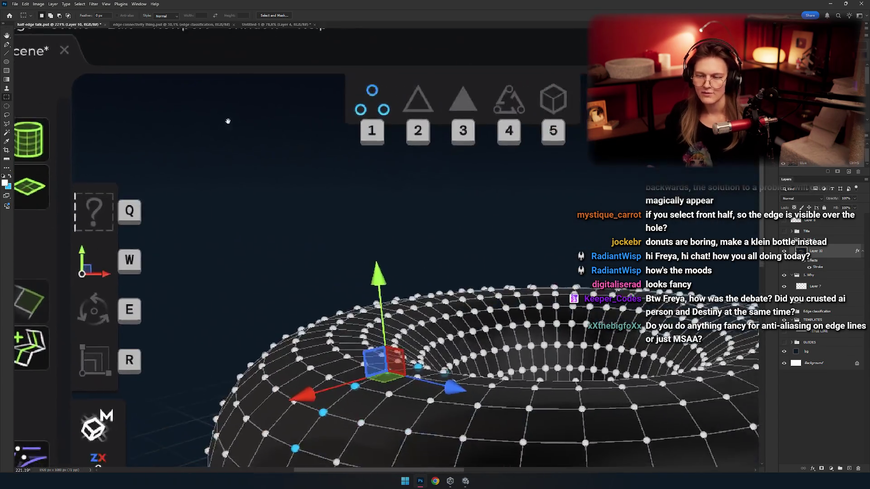
scroll(227, 121, "down", 4)
mouse_move(401, 207)
left_mouse_down()
mouse_move(422, 178)
mouse_move(438, 178)
mouse_move(407, 196)
left_mouse_up()
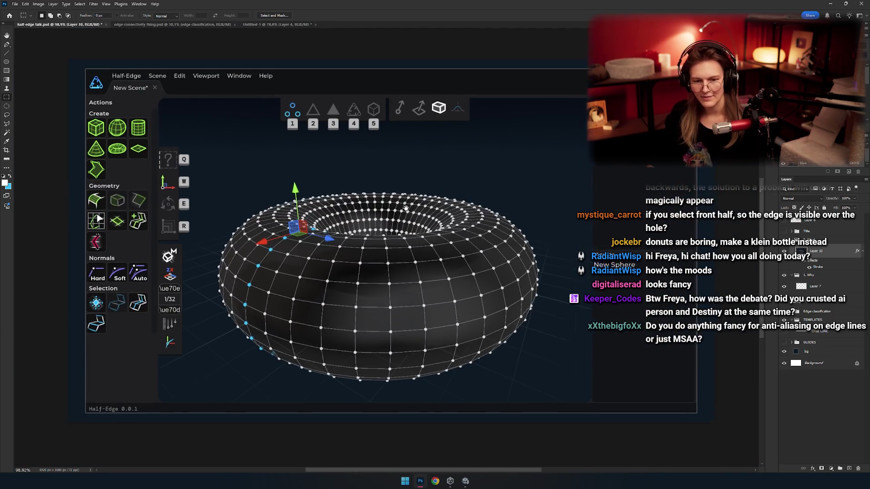
scroll(314, 278, "down", 2)
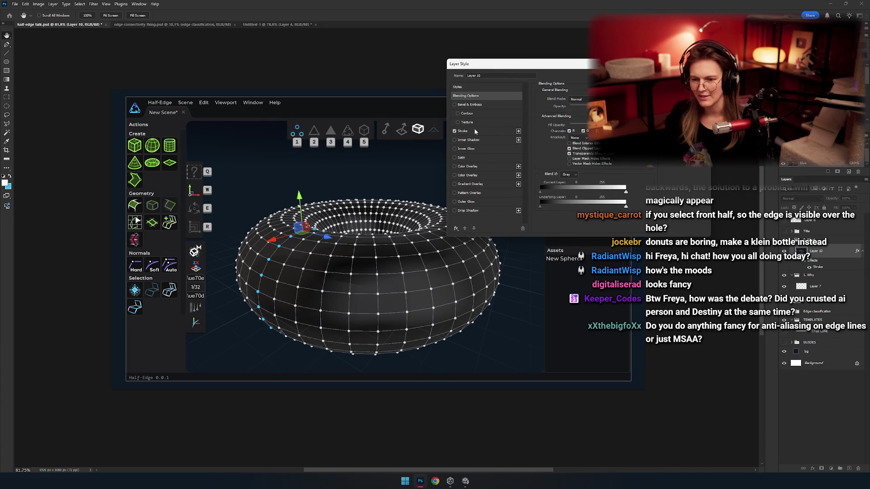
left_click_drag(538, 66, 555, 63)
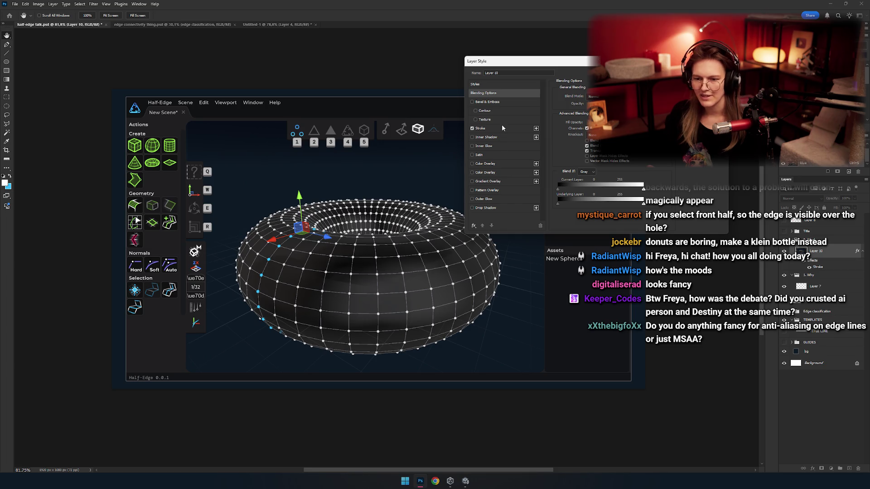
left_click_drag(521, 68, 535, 65)
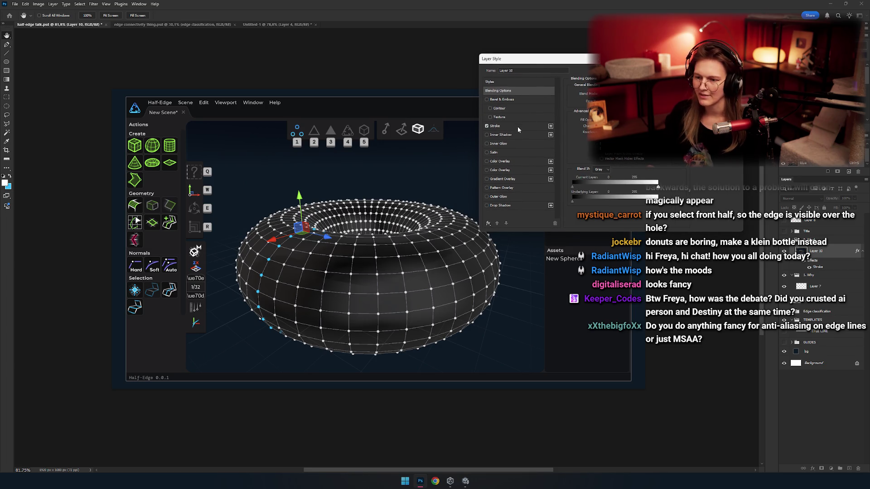
mouse_move(602, 58)
left_mouse_down()
mouse_move(617, 62)
mouse_move(590, 71)
mouse_move(598, 69)
left_mouse_up()
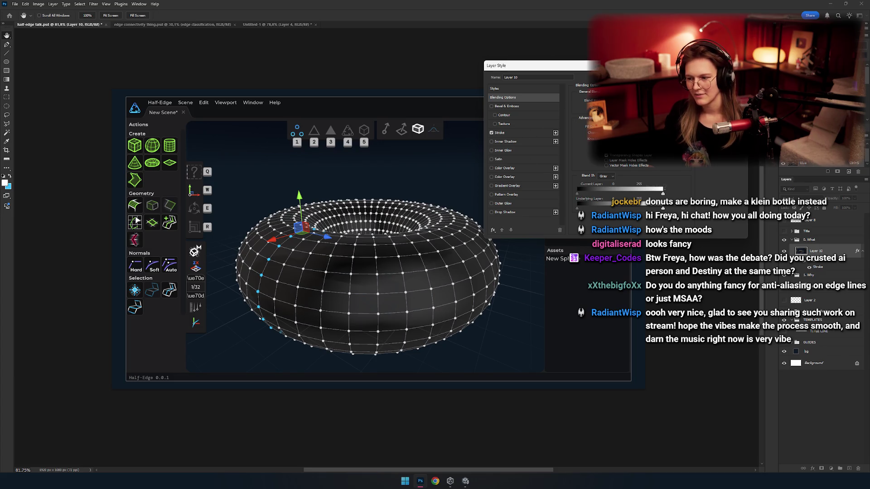
key("Return")
left_click(856, 275)
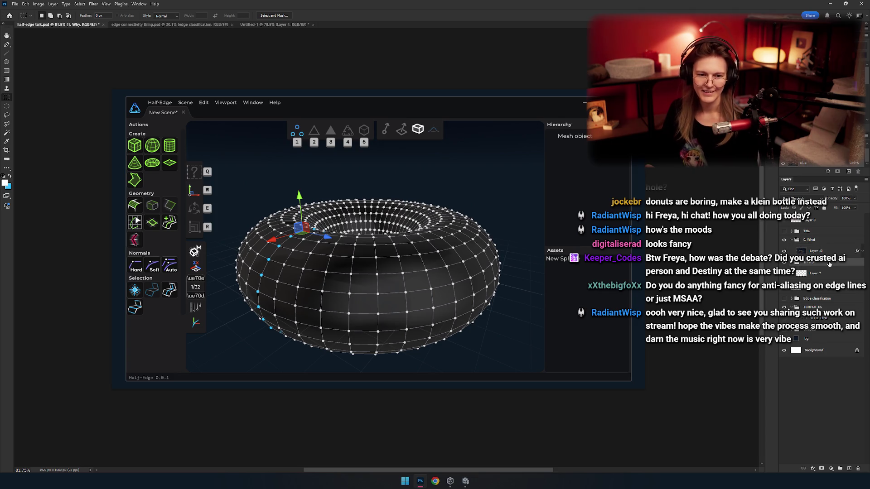
Create a new Layer 11 and place it beneath the screenshot's Layer 10
scroll(403, 215, "up", 2)
scroll(404, 215, "down", 2)
key("u")
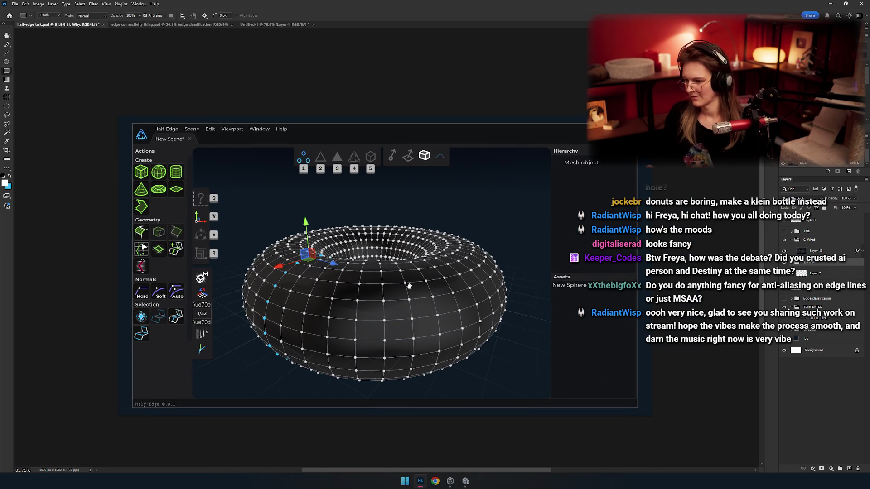
left_click(818, 273)
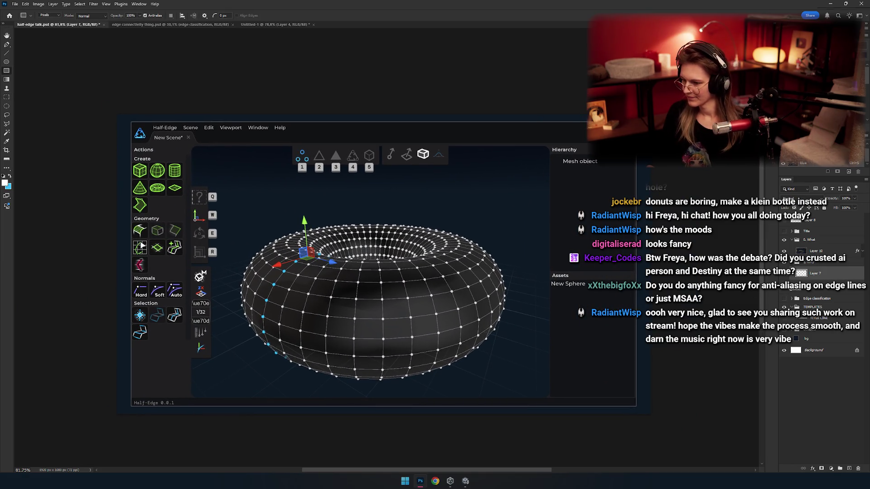
left_click(830, 339)
left_click(822, 262)
left_click(829, 276)
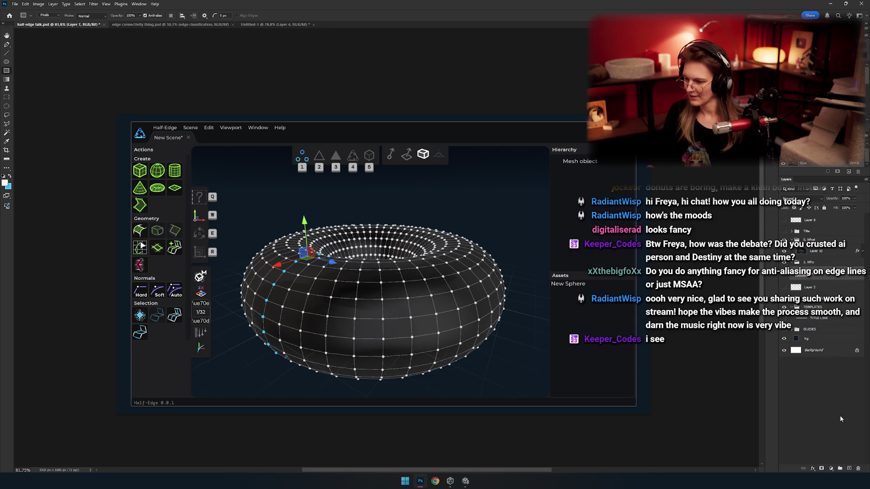
left_click(817, 252)
left_click(849, 469)
left_click_drag(811, 251, 811, 268)
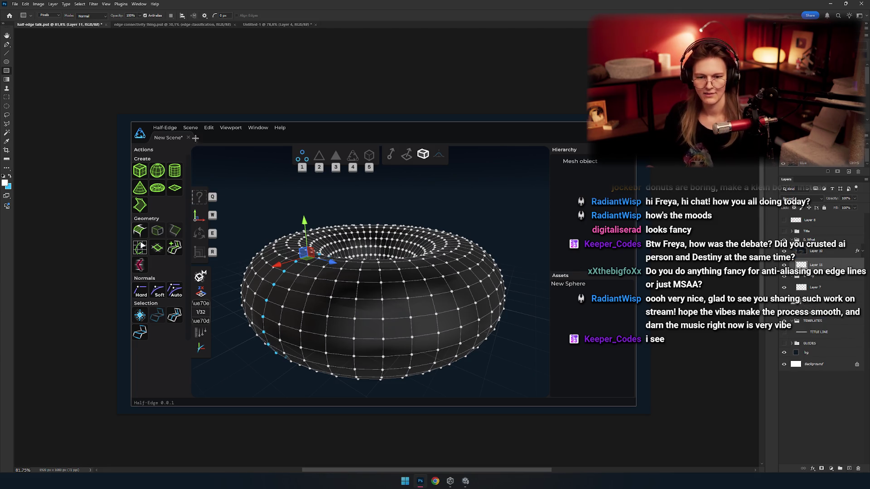
Draw a black backing rectangle on Layer 11 and nudge it with the screenshot slightly up
left_click(5, 183)
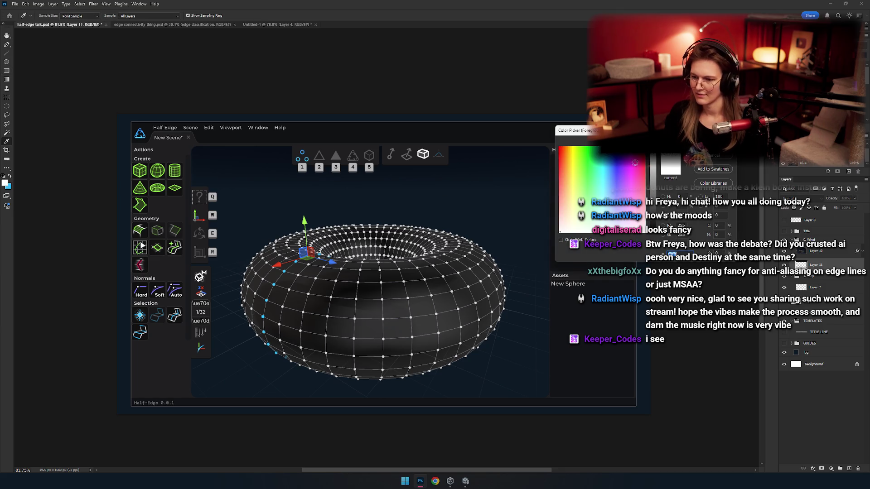
left_click(46, 172)
key("Return")
key("u")
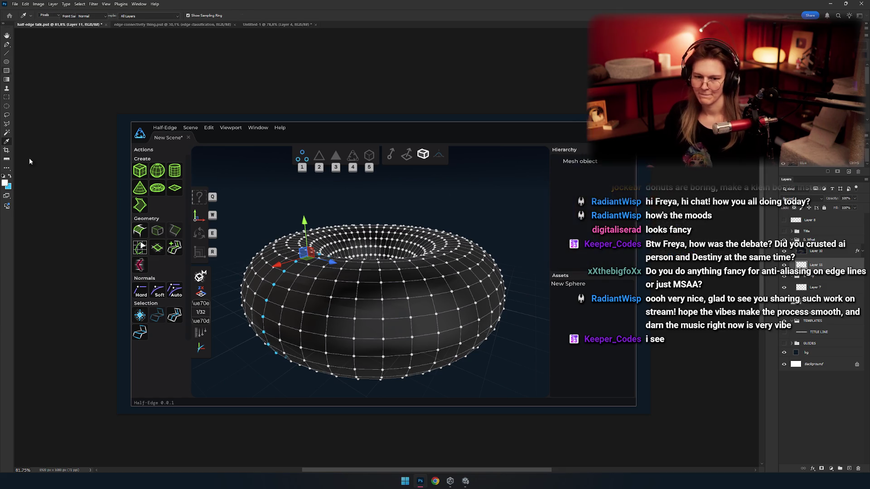
scroll(397, 258, "down", 2)
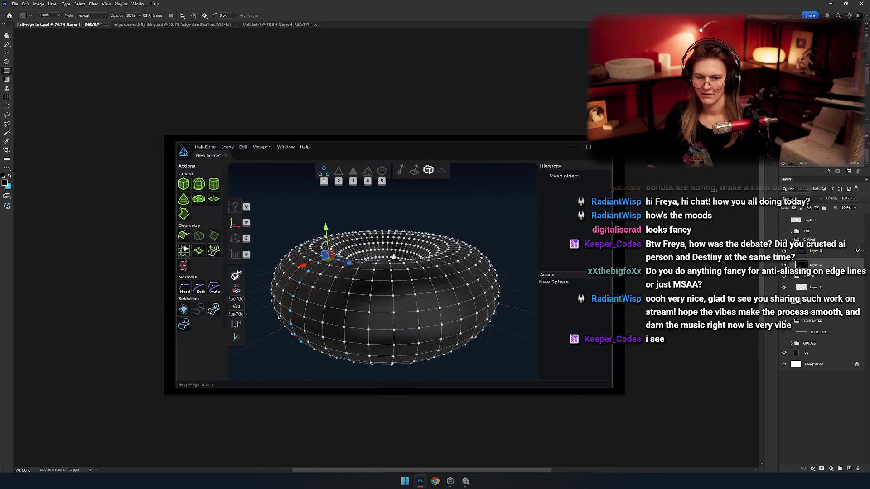
scroll(397, 258, "up", 2)
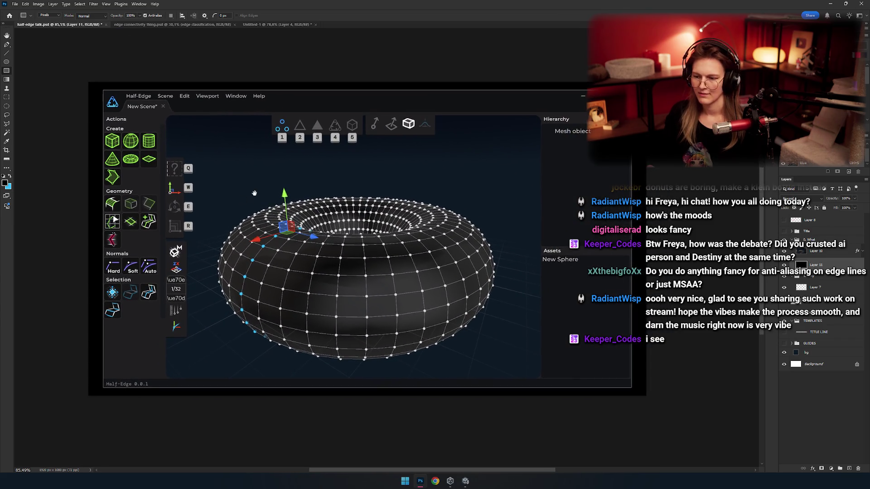
scroll(254, 194, "left", 3)
key("v")
mouse_move(139, 154)
left_mouse_down()
mouse_move(153, 153)
mouse_move(138, 148)
left_mouse_up()
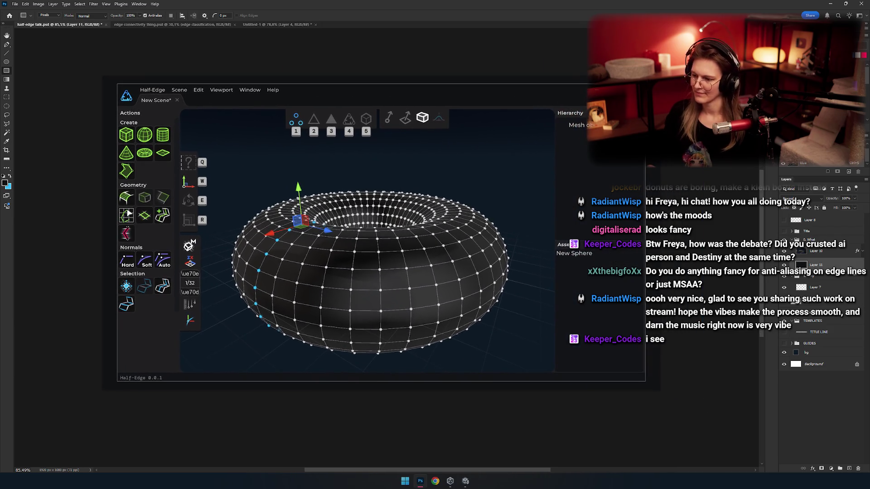
left_click(832, 253)
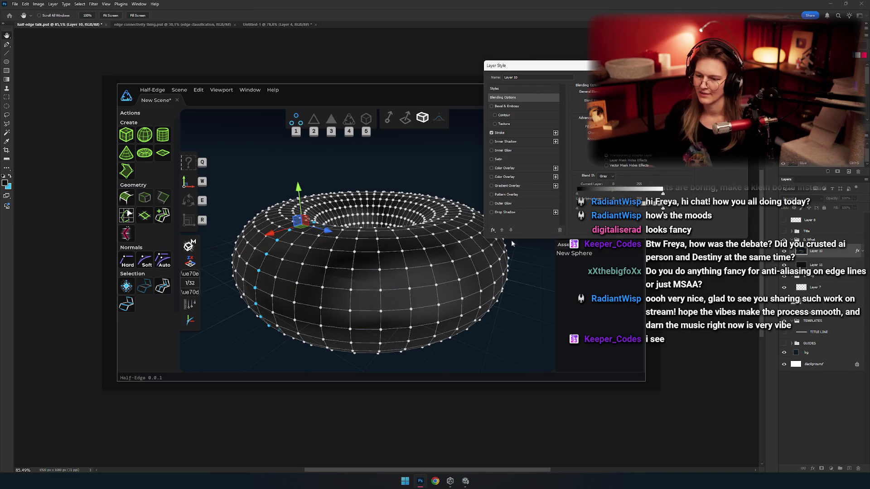
Add a Drop Shadow to Layer 10 with distance shortened to about 11
left_click(521, 213)
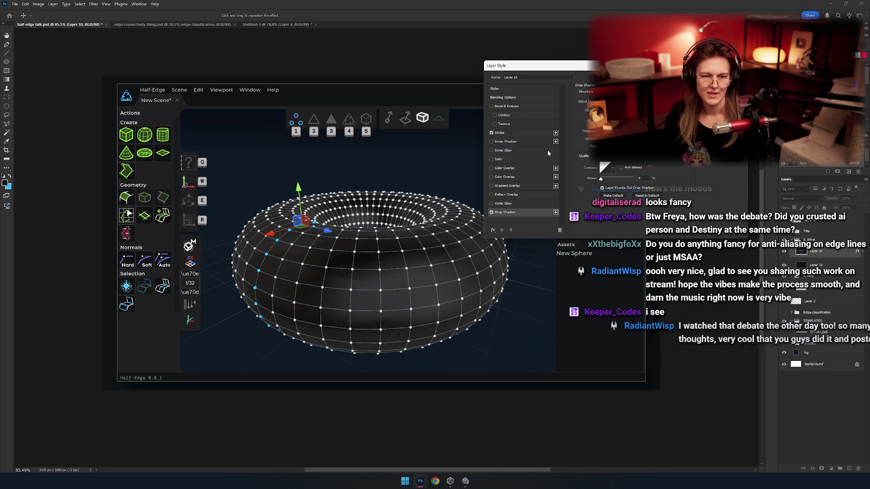
mouse_move(619, 66)
left_mouse_down()
mouse_move(571, 73)
mouse_move(476, 152)
mouse_move(388, 177)
mouse_move(534, 133)
mouse_move(408, 151)
mouse_move(505, 199)
left_mouse_up()
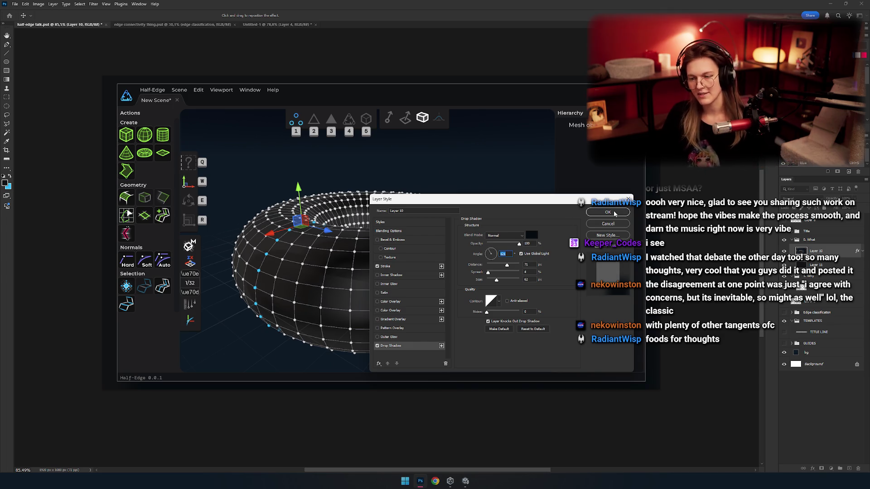
mouse_move(510, 267)
left_mouse_down()
mouse_move(483, 268)
mouse_move(493, 267)
left_mouse_up()
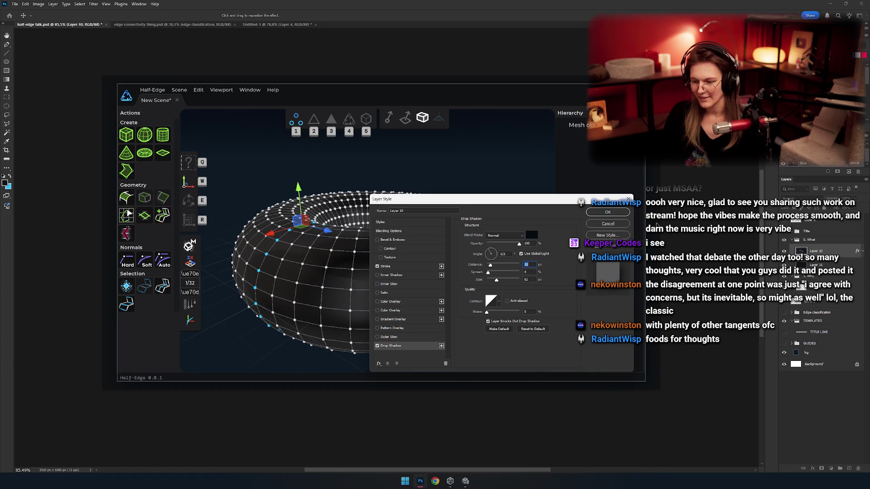
left_click(607, 212)
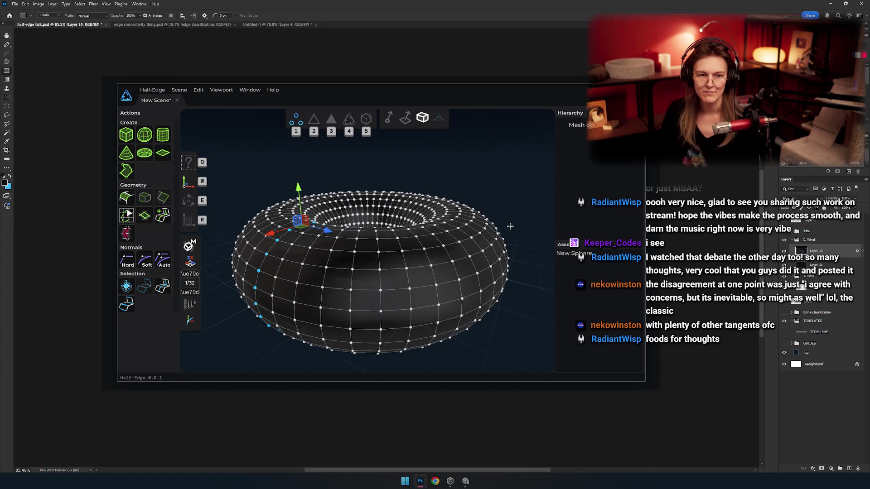
scroll(423, 235, "down", 3)
scroll(423, 234, "up", 5)
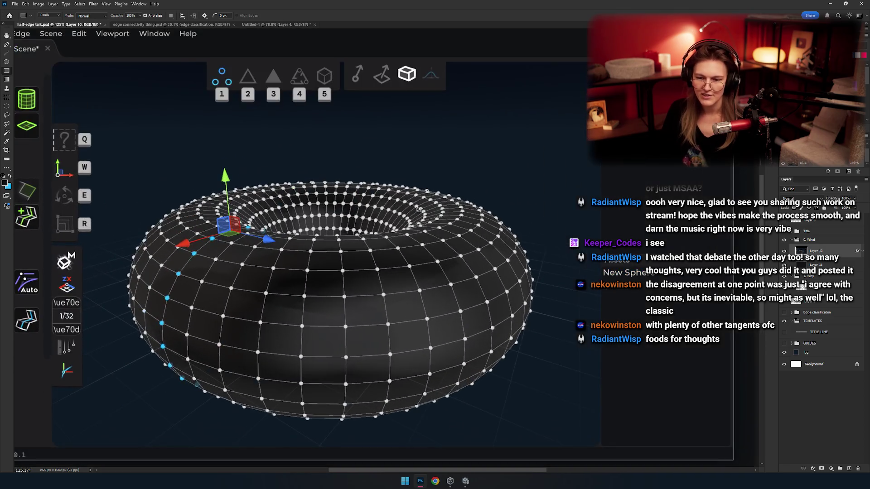
scroll(423, 209, "down", 3)
scroll(456, 206, "up", 2)
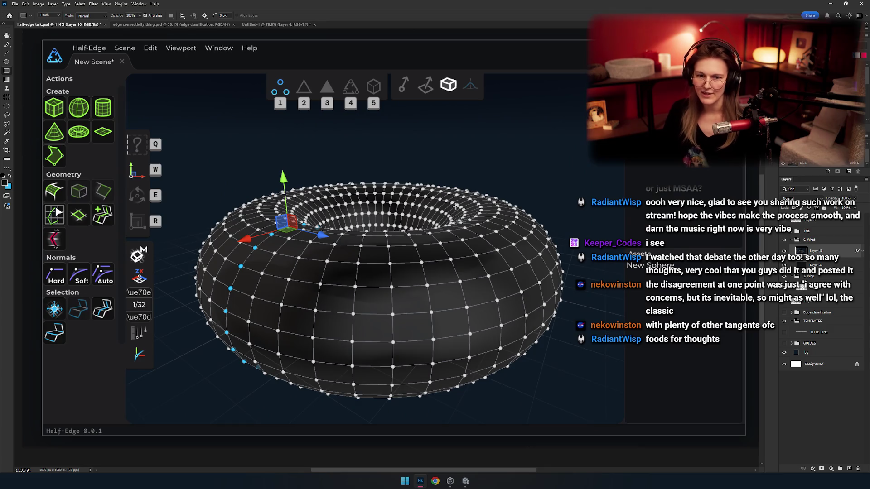
scroll(455, 206, "down", 2)
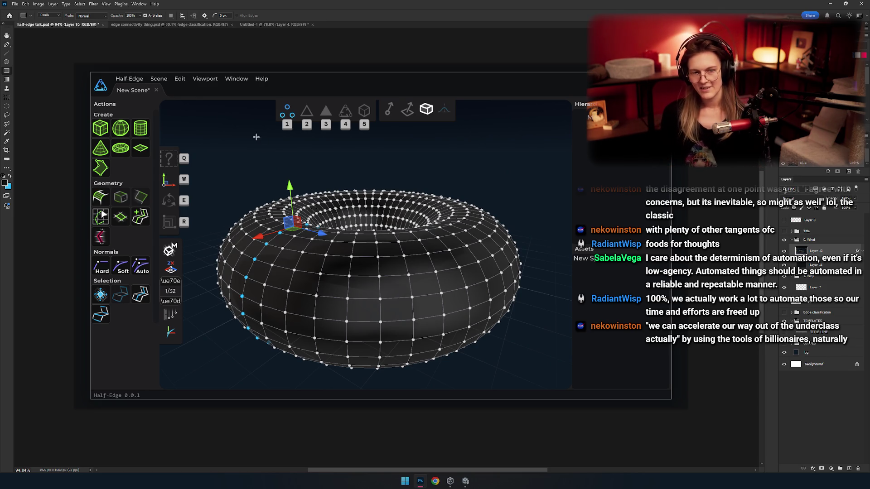
scroll(375, 232, "up", 3)
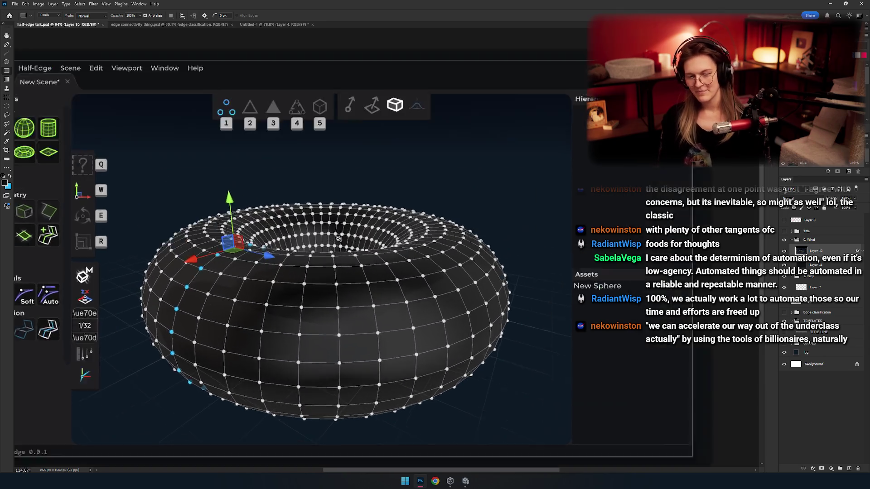
scroll(341, 221, "down", 5)
scroll(341, 221, "up", 3)
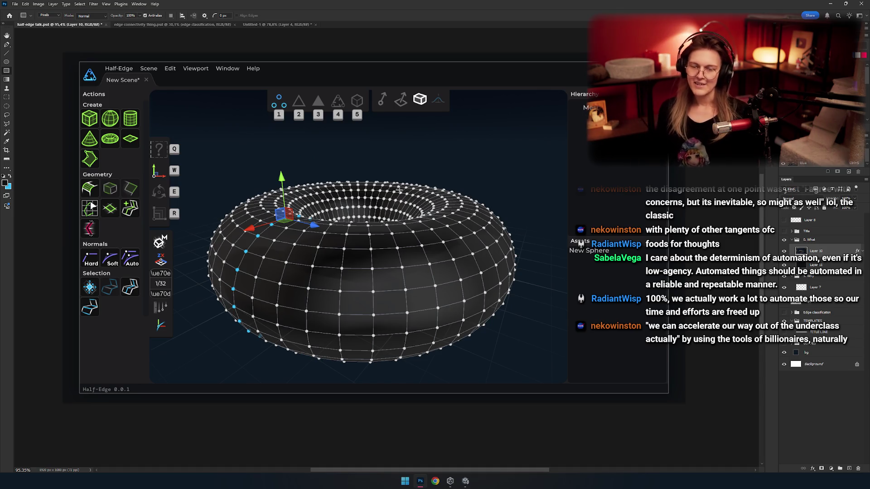
mouse_move(335, 187)
left_mouse_down()
mouse_move(375, 232)
mouse_move(331, 197)
left_mouse_up()
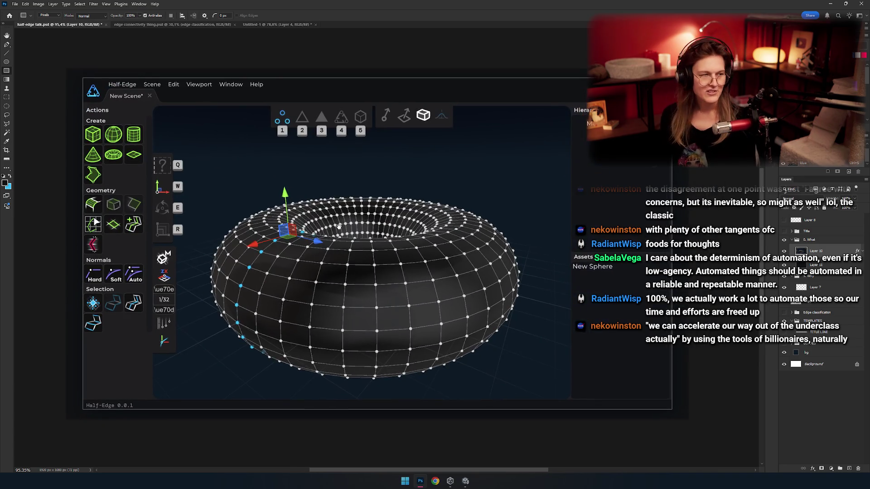
left_click_drag(390, 238, 371, 228)
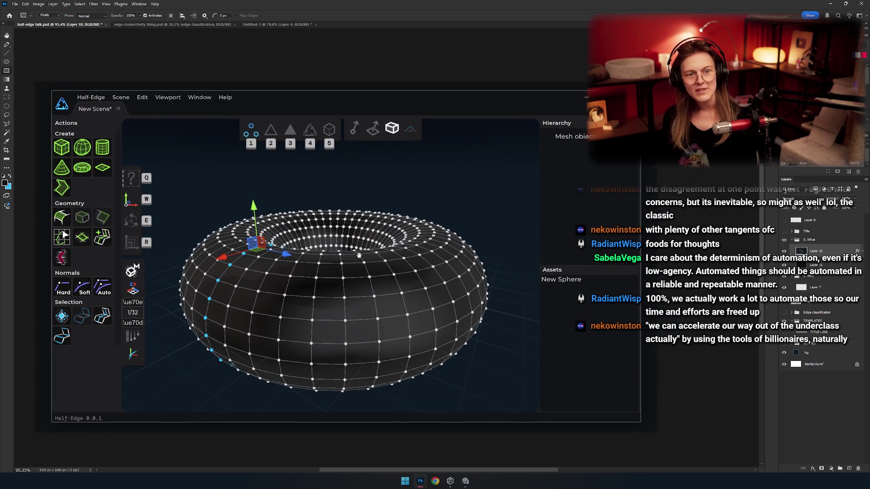
scroll(367, 263, "down", 3)
scroll(367, 263, "up", 4)
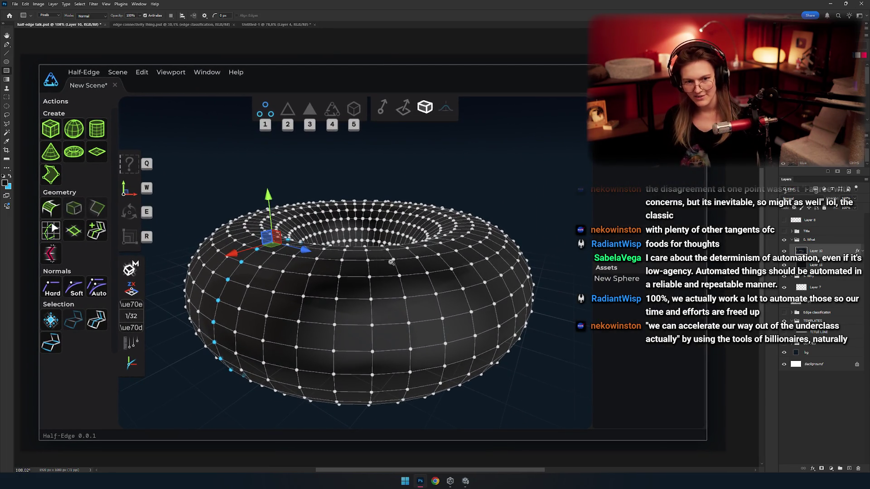
scroll(383, 259, "up", 3)
scroll(382, 261, "down", 5)
scroll(380, 263, "up", 1)
scroll(380, 264, "up", 2)
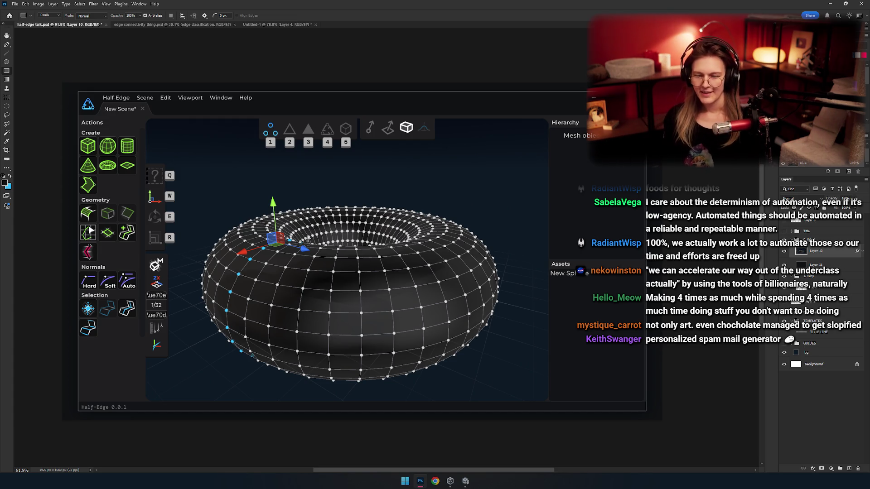
left_click_drag(274, 209, 346, 294)
scroll(335, 294, "down", 3, "alt")
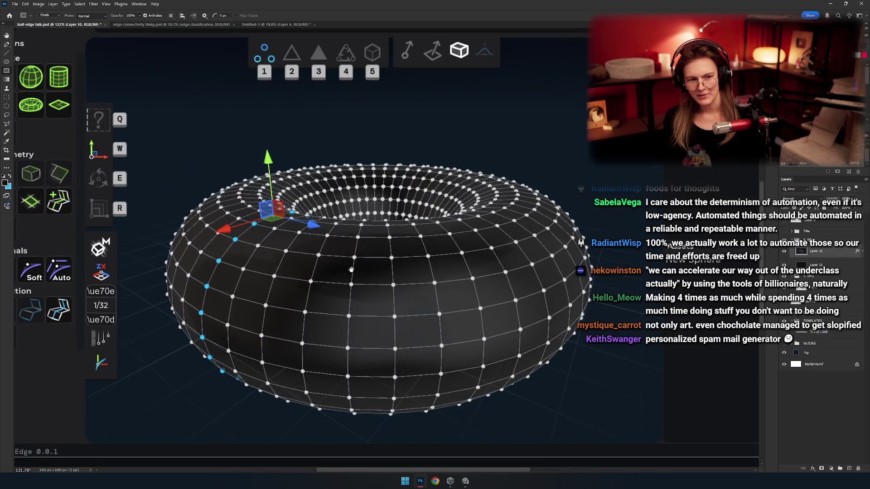
key("ctrl+1")
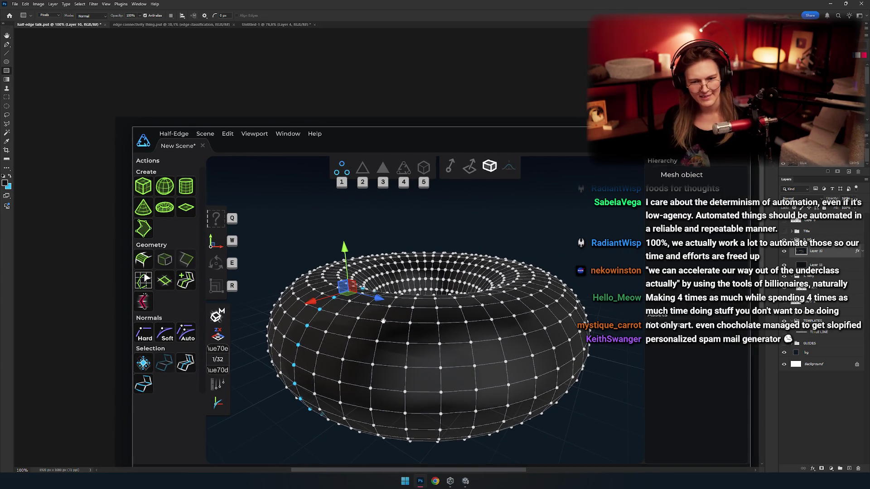
scroll(356, 358, "down", 2)
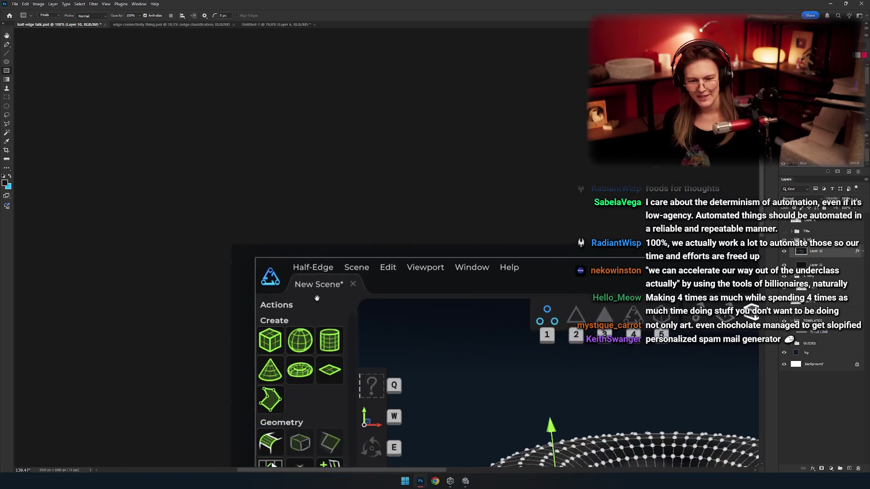
scroll(378, 316, "down", 1)
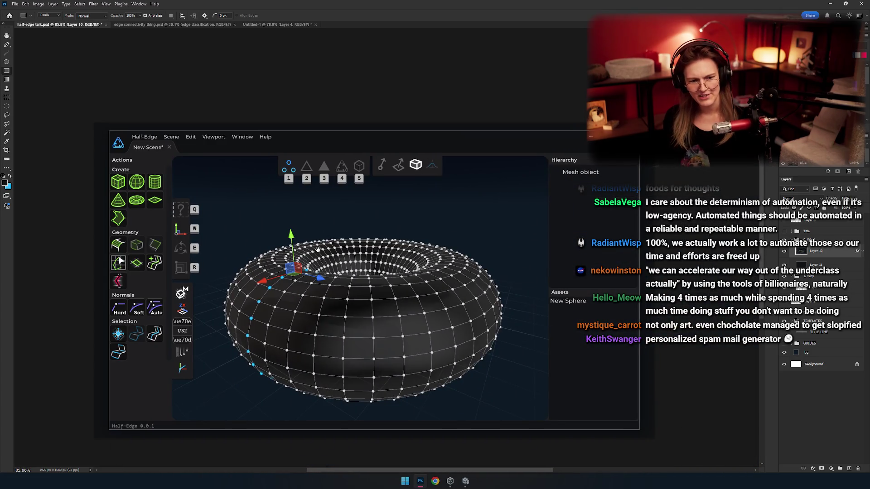
scroll(344, 262, "up", 3)
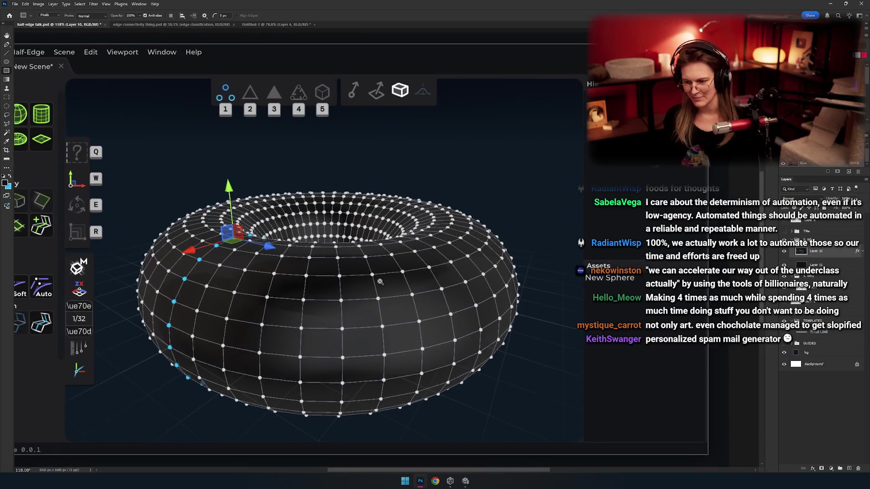
scroll(380, 283, "down", 4)
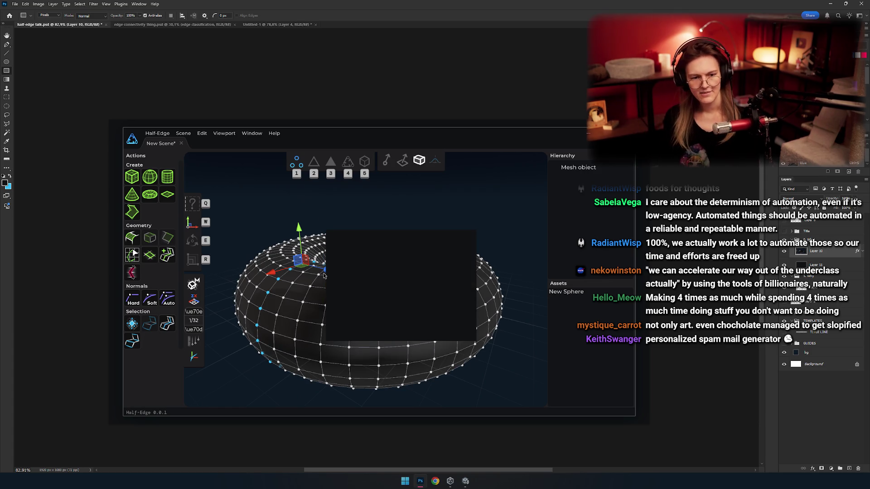
scroll(409, 319, "up", 3)
scroll(409, 319, "down", 5)
scroll(323, 252, "up", 5)
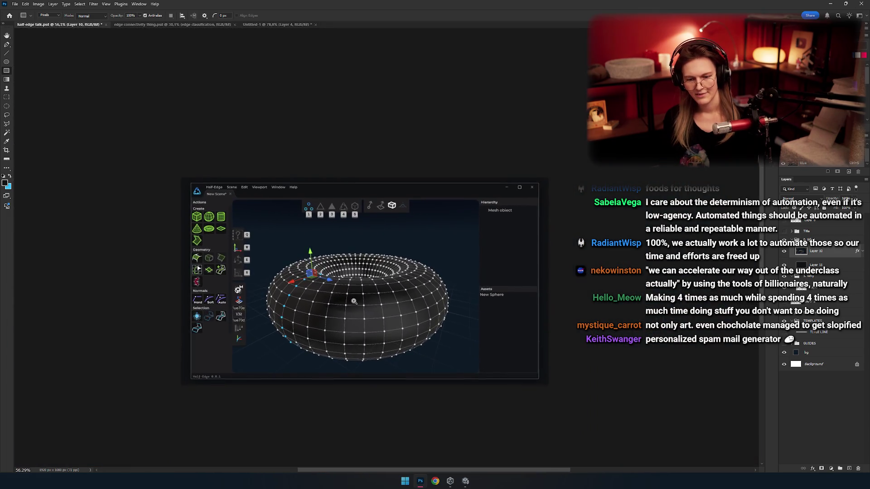
key("b")
scroll(382, 311, "up", 2)
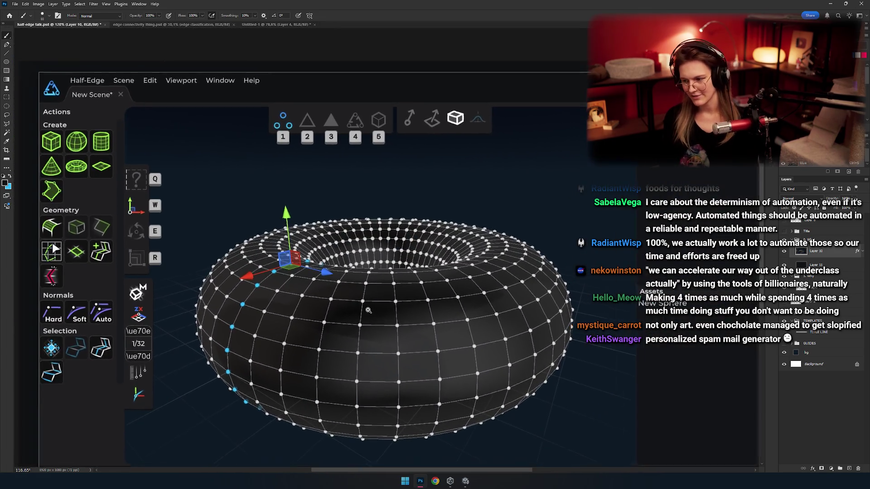
scroll(382, 311, "down", 2)
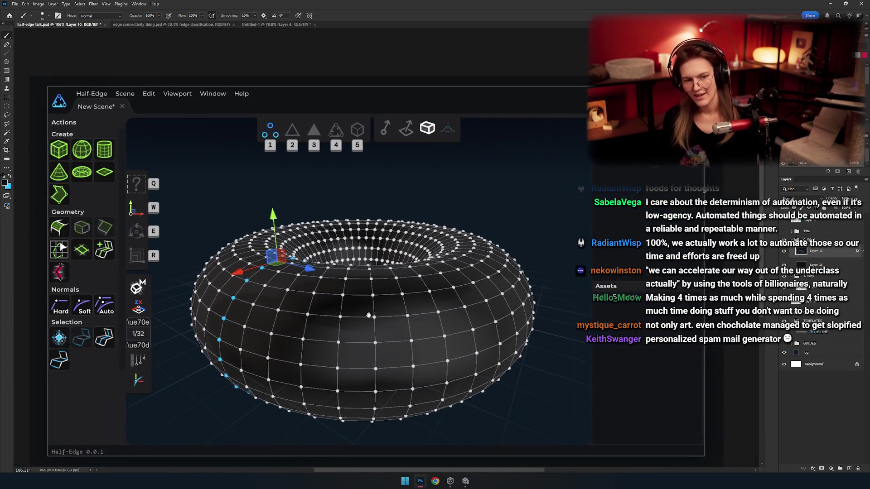
scroll(337, 293, "up", 2)
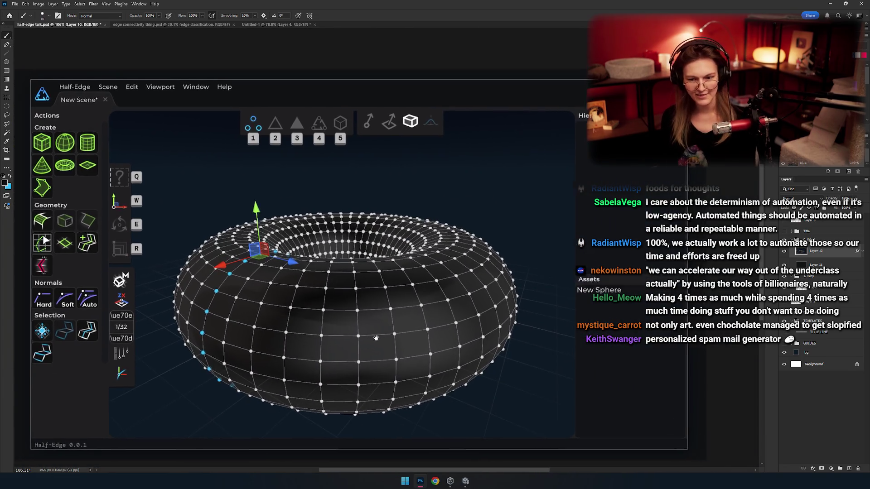
scroll(337, 293, "down", 3)
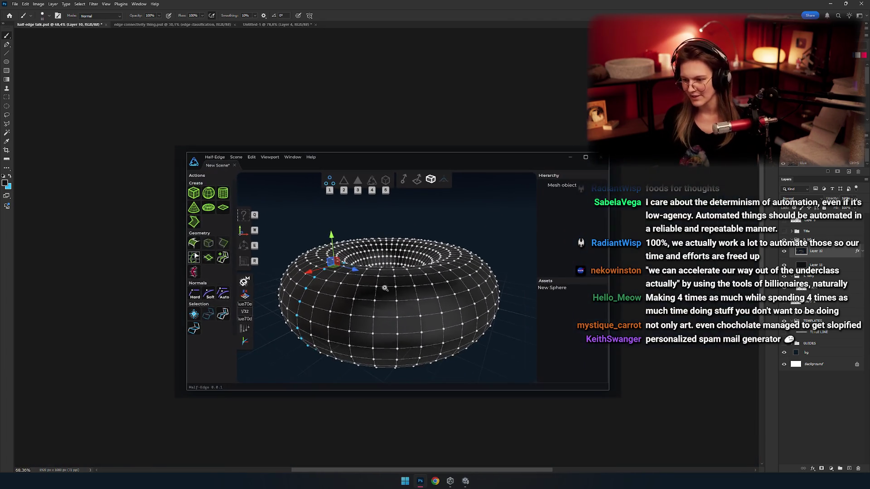
scroll(421, 318, "up", 2)
scroll(422, 318, "up", 4)
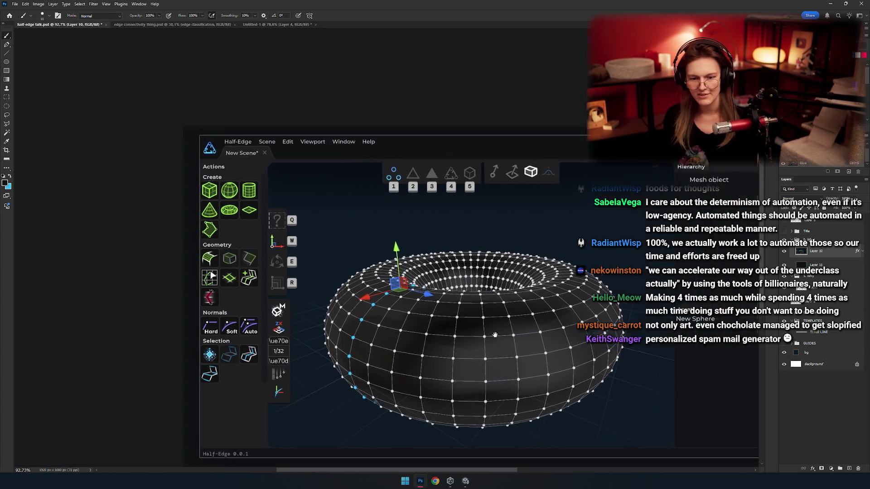
scroll(382, 284, "down", 2)
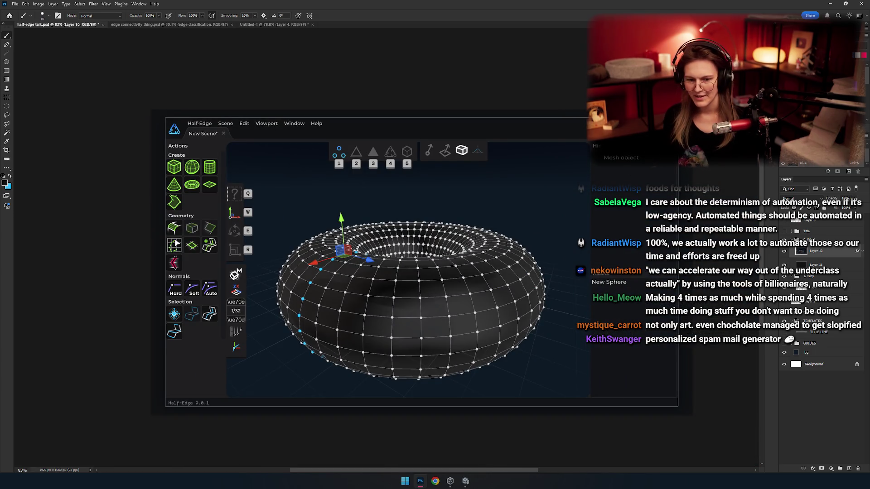
scroll(361, 254, "up", 10)
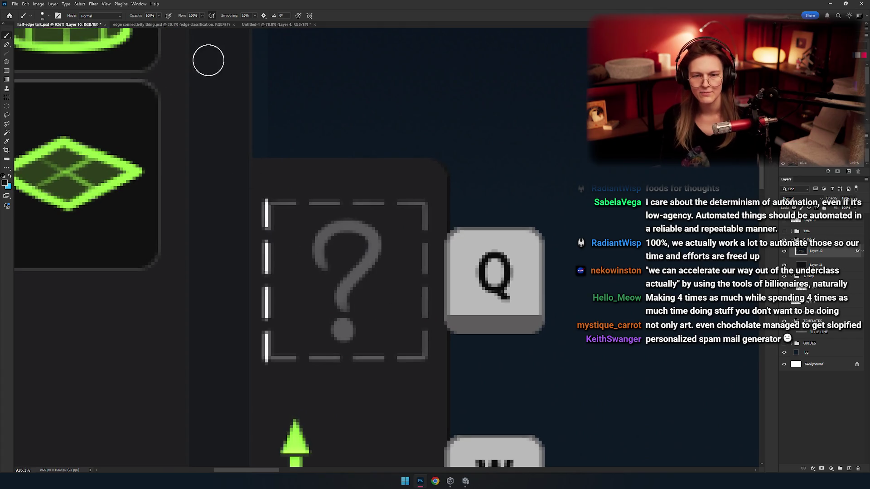
left_click(184, 24)
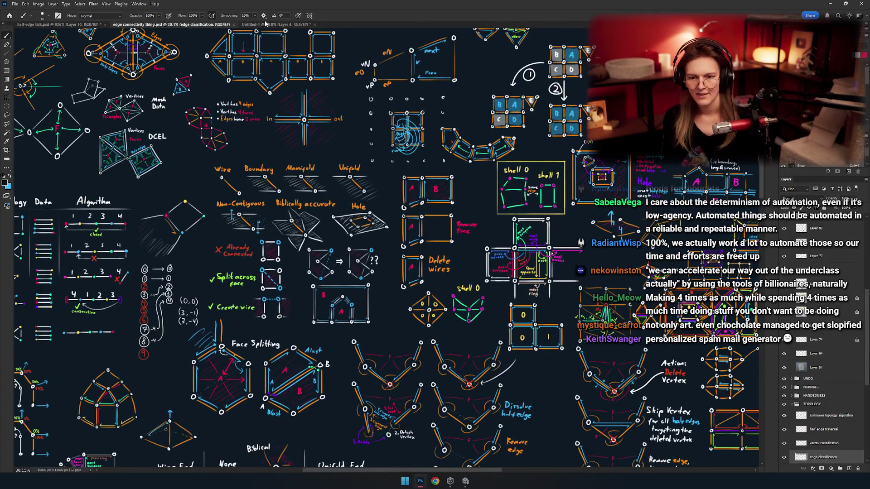
In Untitled-1, marquee-select the question-mark box on Layer 4 and delete it
left_click(273, 24)
scroll(307, 183, "up", 5)
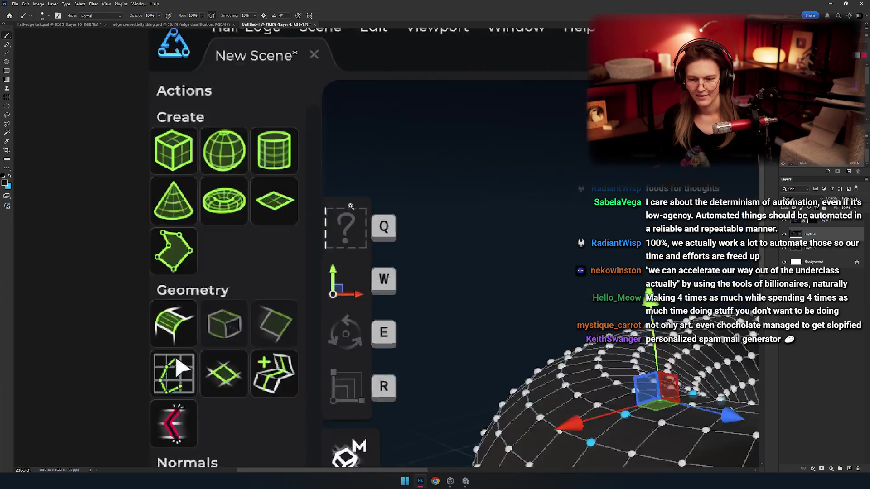
key("m")
mouse_move(391, 152)
left_mouse_down()
mouse_move(189, 252)
mouse_move(227, 272)
left_mouse_up()
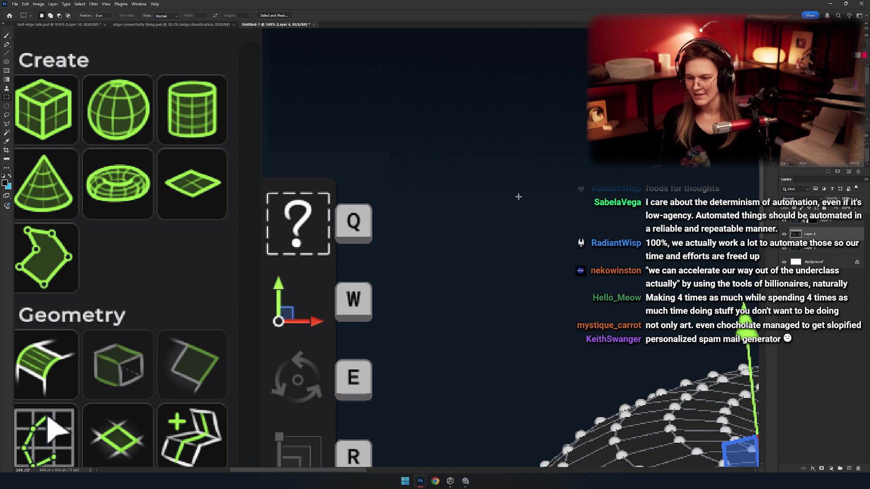
key("Delete")
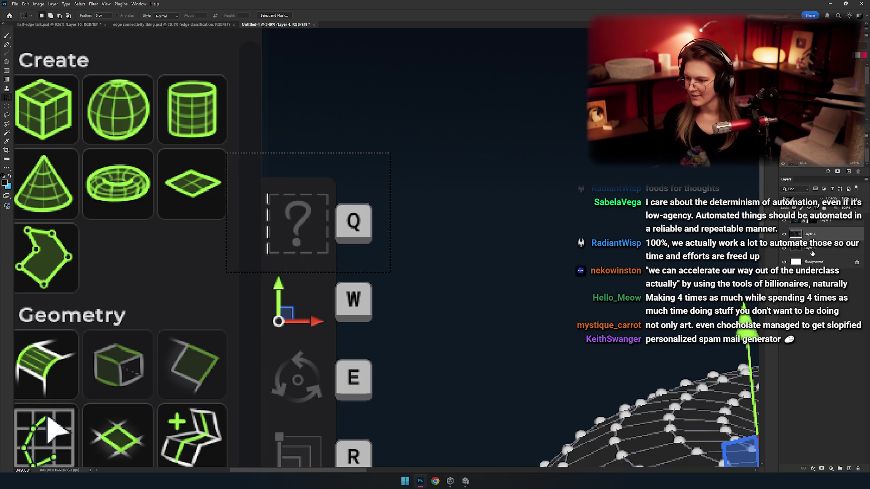
Fit the screenshot in view, toggle layer visibility to compare versions, and select Layer 1's mask
left_click(802, 249)
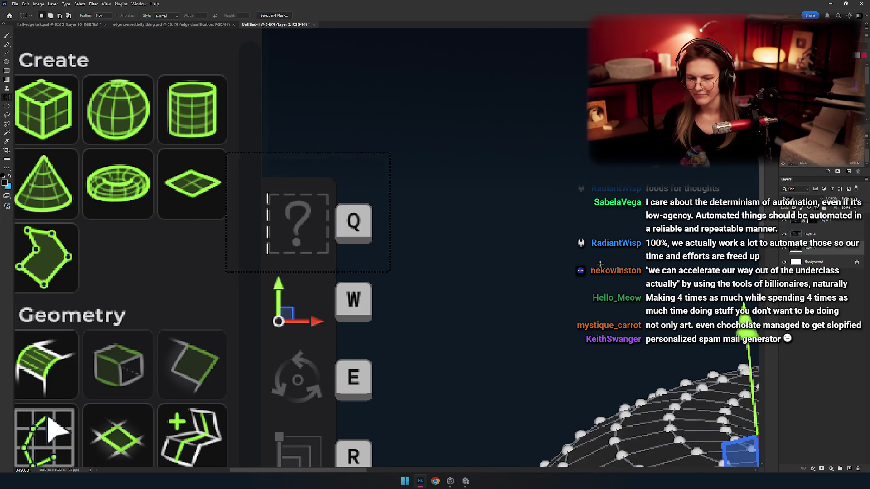
key("ctrl+0")
scroll(415, 277, "up", 5)
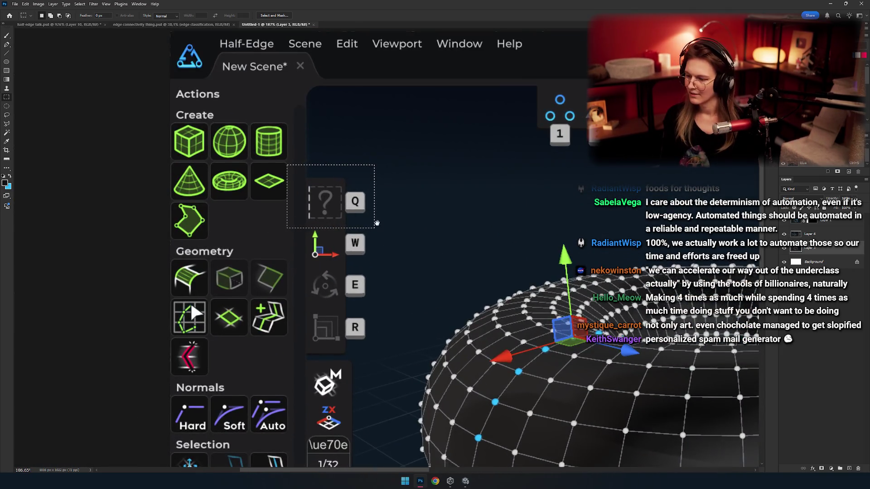
left_click(784, 233)
left_click(784, 234)
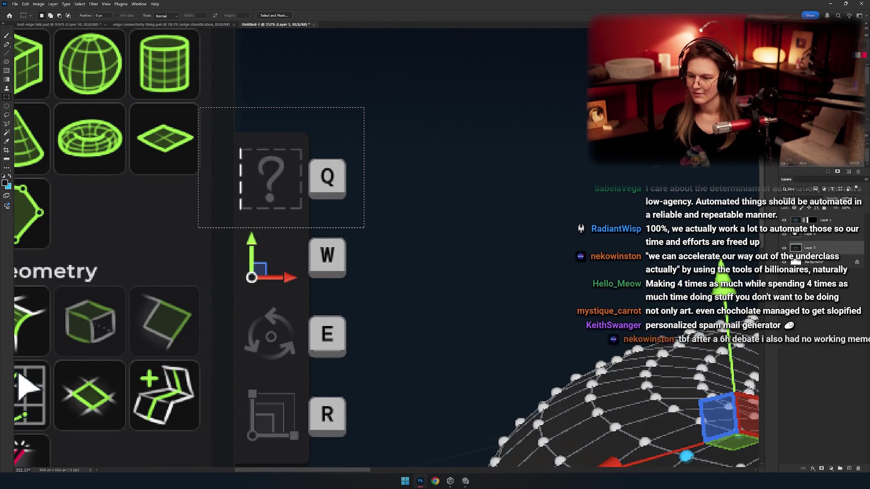
left_click(785, 222)
left_click(790, 220)
left_click(792, 221)
left_click(791, 221)
left_click(810, 221)
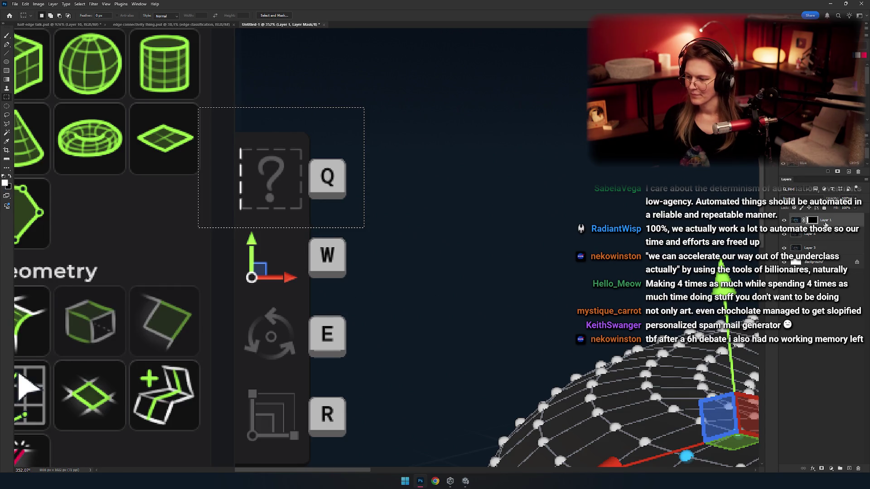
Try revealing the question-mark box through Layer 1's mask, undo it, and ready the Brush tool
key("u")
key("ctrl+d")
mouse_move(503, 227)
left_mouse_down()
mouse_move(538, 282)
mouse_move(488, 214)
left_mouse_up()
mouse_move(442, 233)
left_mouse_down()
mouse_move(491, 341)
mouse_move(448, 231)
mouse_move(505, 254)
mouse_move(494, 291)
mouse_move(509, 225)
mouse_move(507, 282)
left_mouse_up()
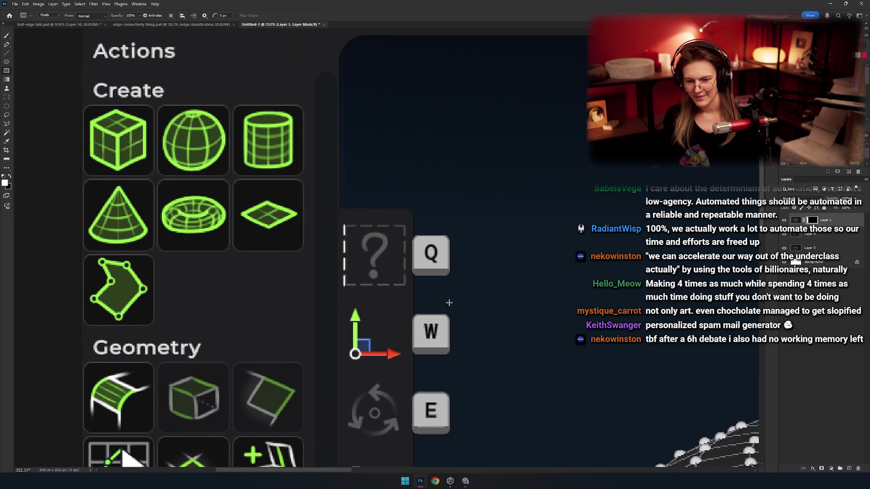
left_click_drag(449, 306, 355, 220)
key("ctrl+z")
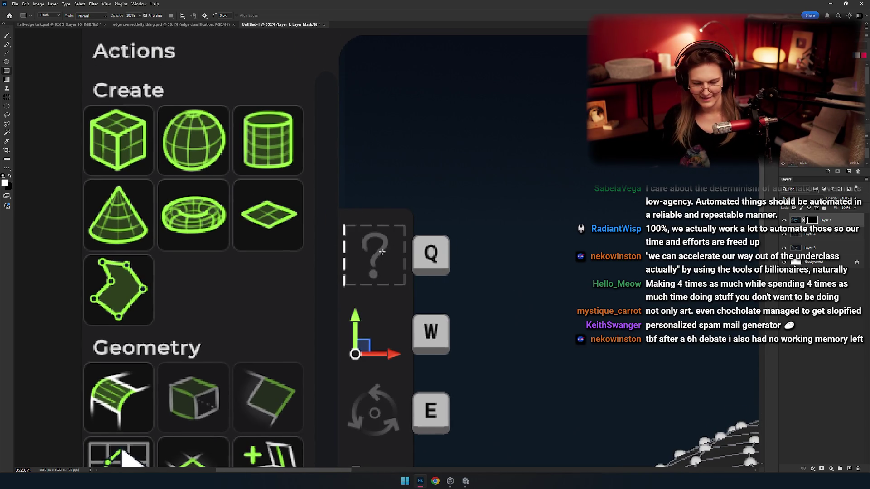
key("b")
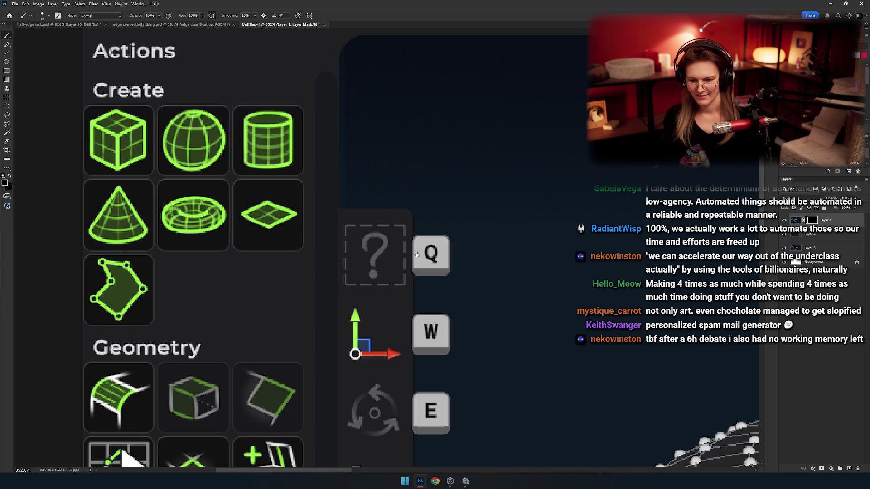
scroll(305, 264, "down", 1)
scroll(306, 264, "down", 5)
scroll(388, 293, "up", 2)
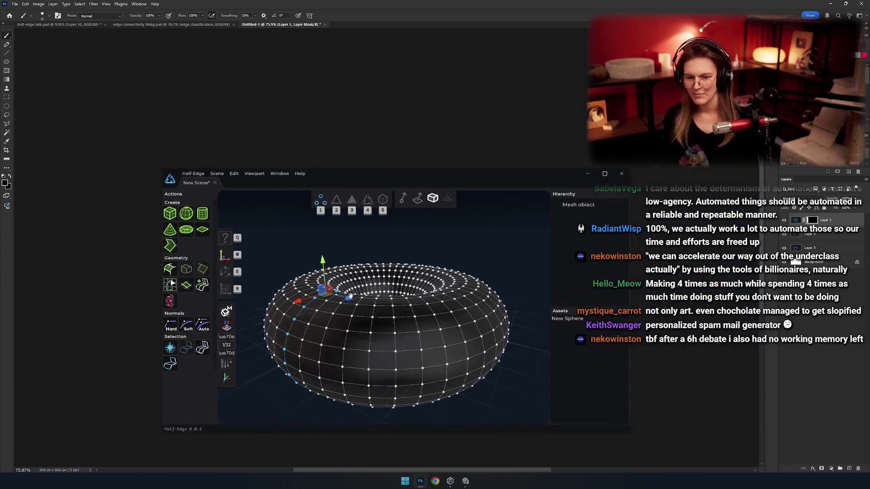
left_click_drag(388, 294, 372, 267)
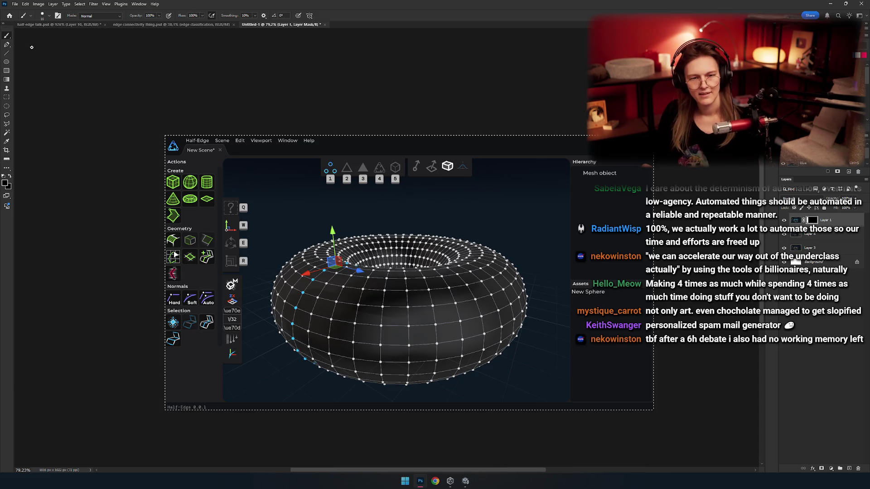
left_click(6, 97)
left_click(184, 137)
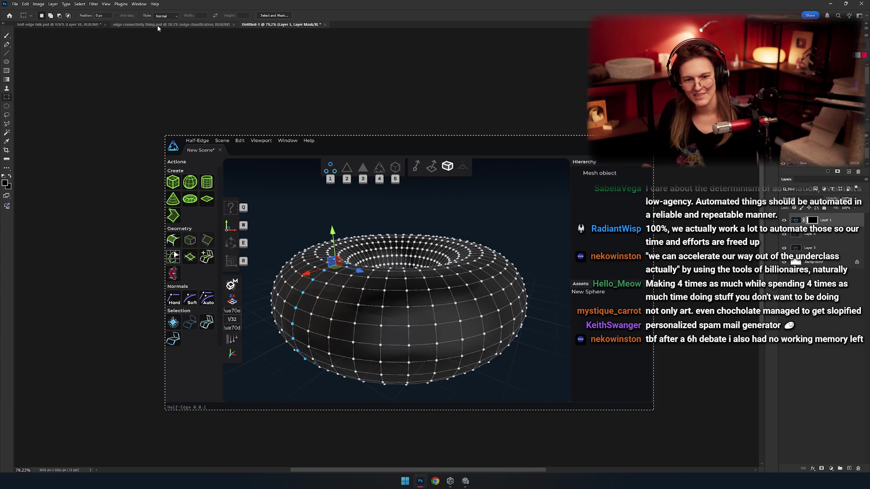
left_click(77, 25)
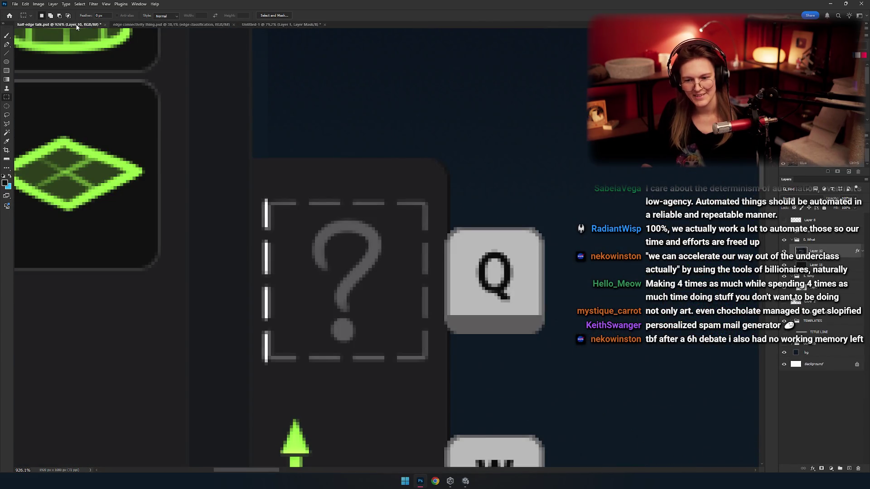
Zoom and pan the slide to bring the Half-Edge logo and scene tab into view
scroll(363, 213, "down", 10)
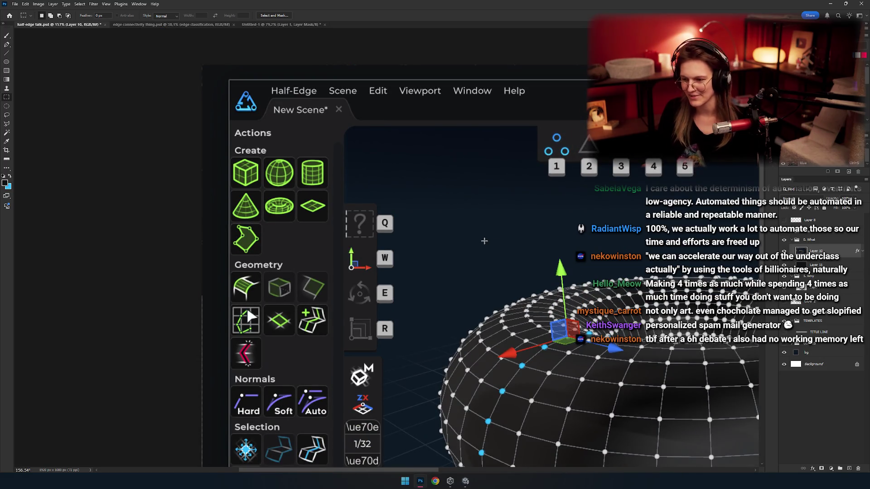
scroll(480, 239, "up", 2)
scroll(439, 201, "down", 3)
scroll(446, 209, "up", 3)
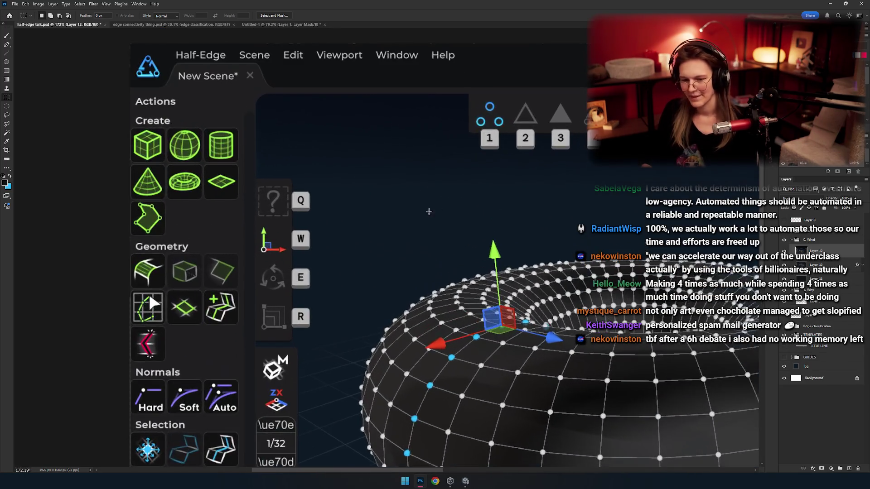
scroll(446, 209, "down", 2)
scroll(408, 236, "up", 5)
scroll(399, 272, "down", 2)
key("v")
left_click_drag(401, 337, 389, 275)
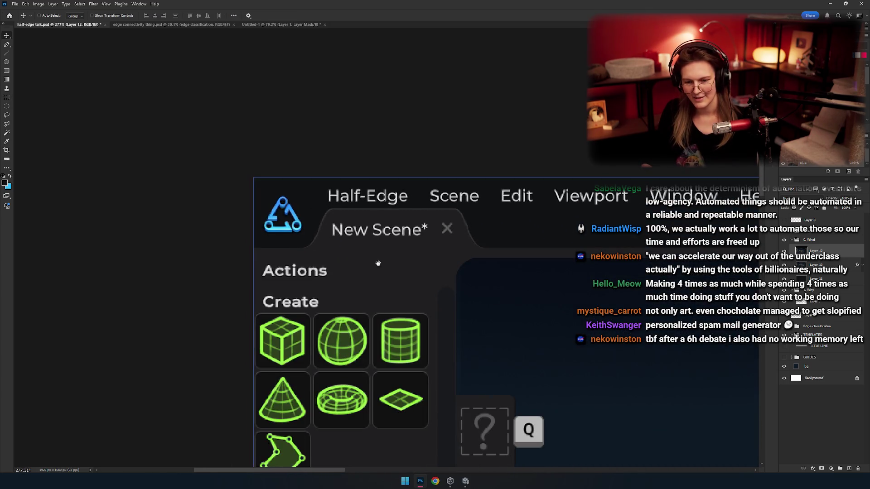
scroll(389, 274, "down", 5)
scroll(469, 334, "up", 5)
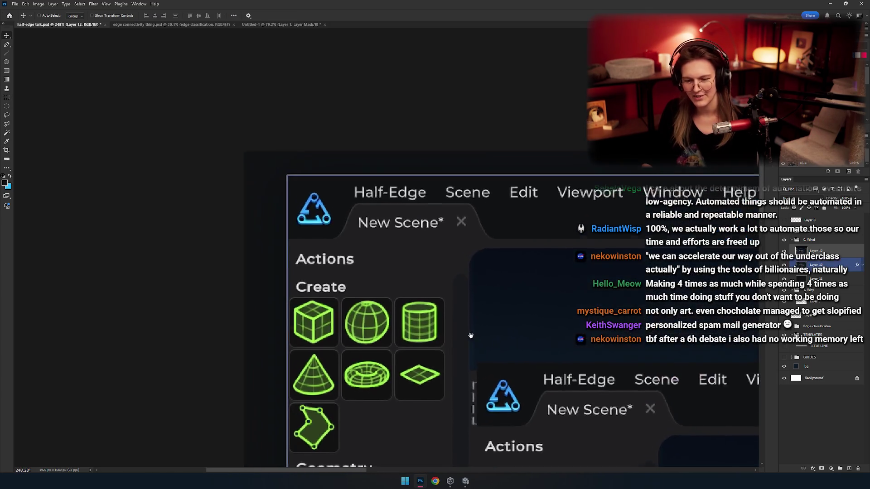
scroll(317, 204, "up", 4)
left_click_drag(388, 272, 351, 146)
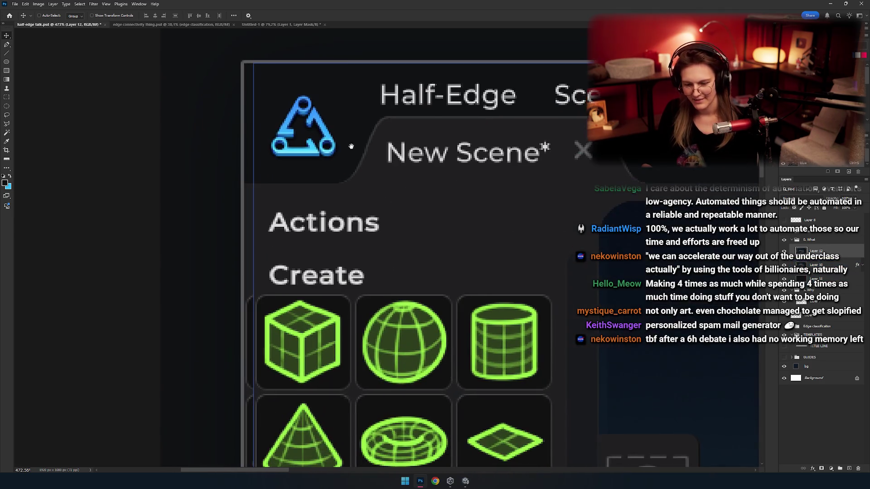
Zoom in and out and center the torus mockup in the view
scroll(385, 265, "right", 2)
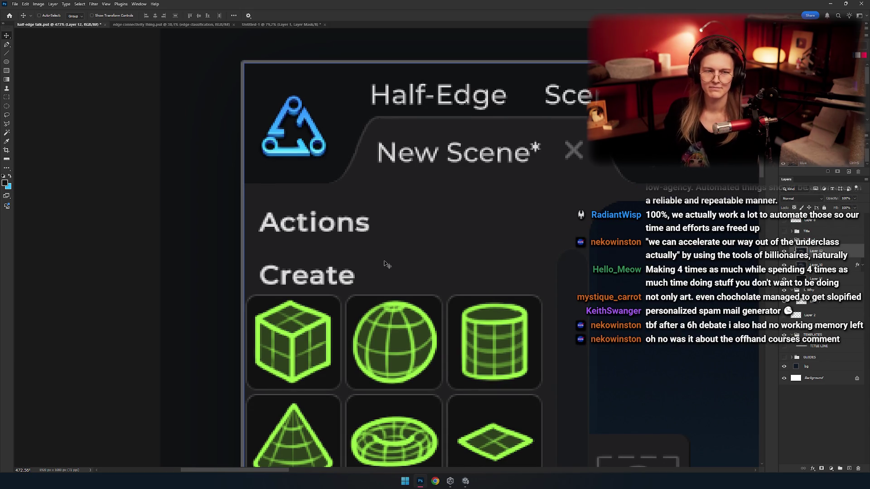
scroll(385, 264, "down", 4)
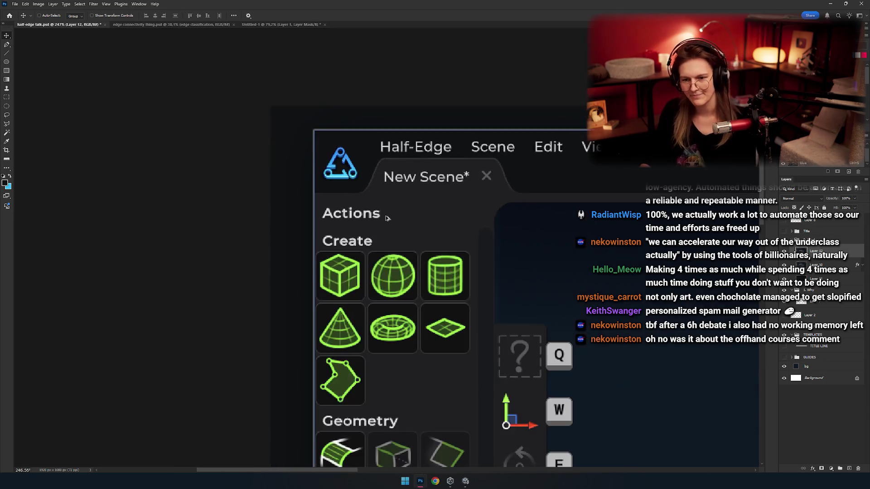
scroll(245, 221, "up", 3)
scroll(294, 218, "down", 5)
scroll(342, 212, "up", 2)
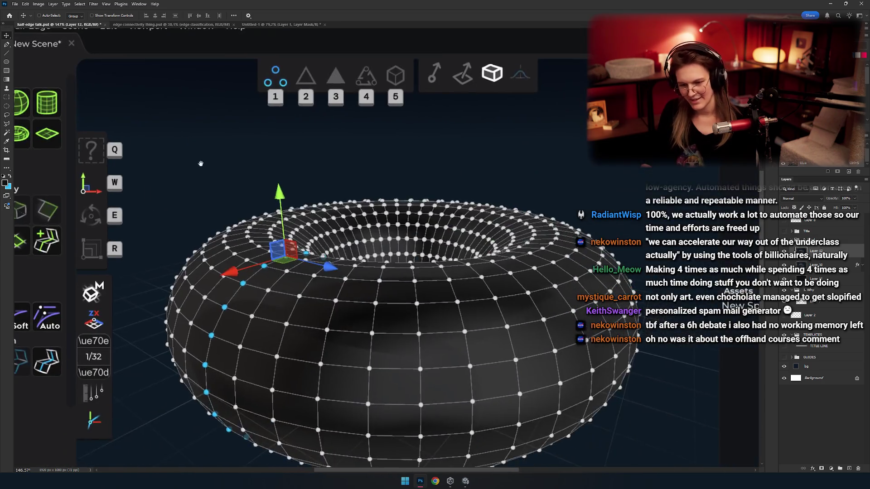
scroll(324, 256, "down", 5)
scroll(313, 254, "up", 1)
scroll(306, 249, "up", 4)
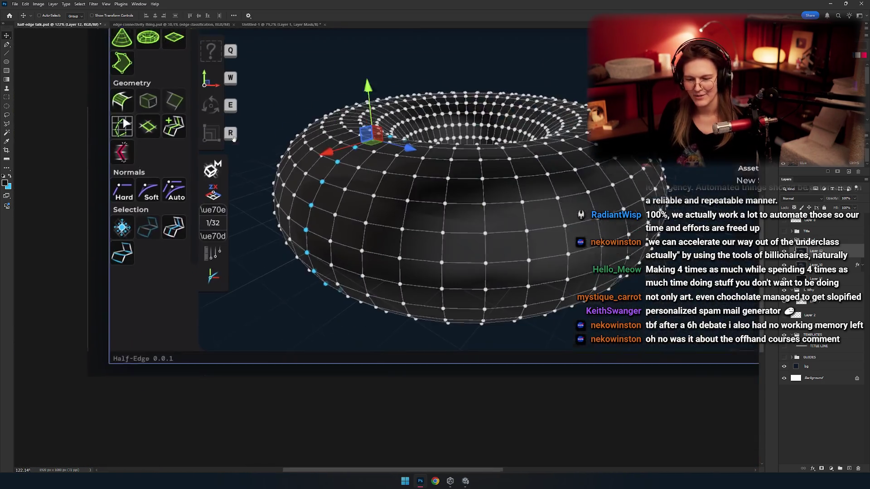
left_click_drag(408, 181, 407, 254)
scroll(480, 238, "down", 2)
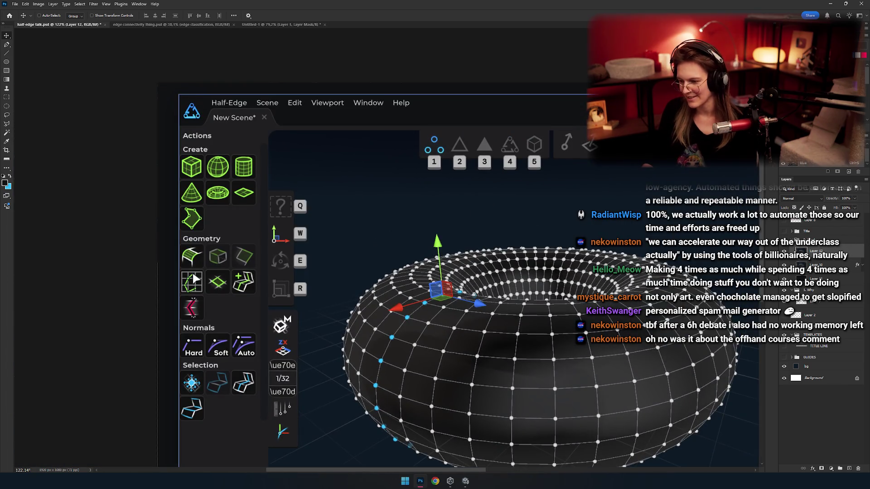
Copy Layer 10's layer style via its context menu
right_click(811, 265)
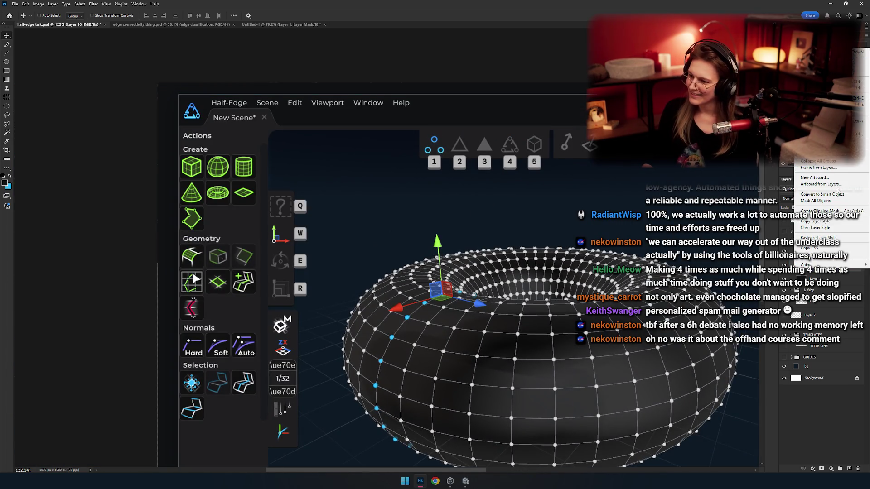
left_click(815, 221)
right_click(811, 251)
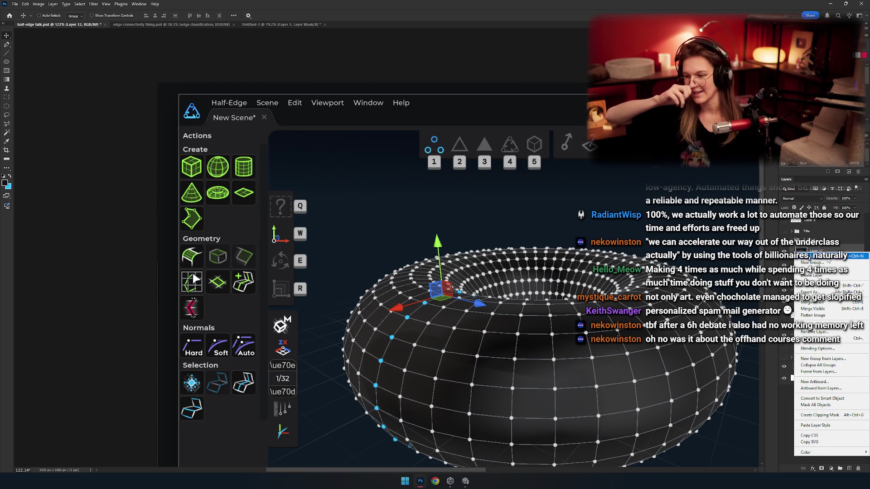
key("Escape")
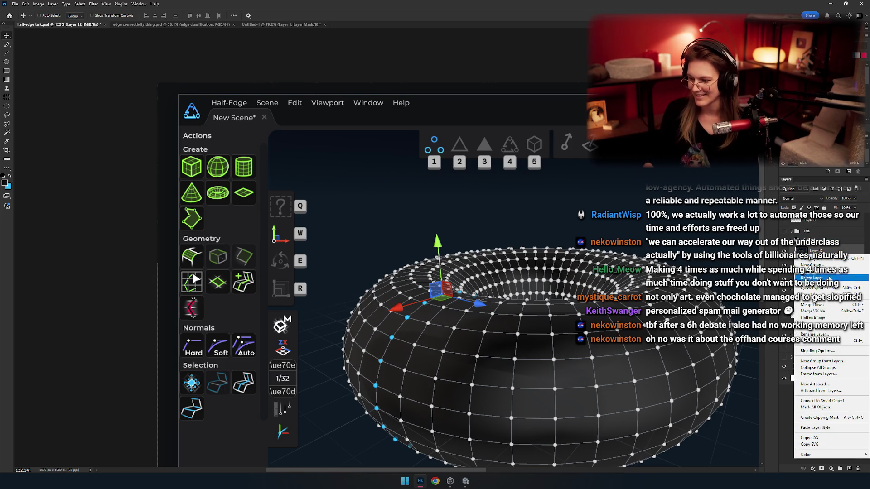
Reselect Layer 10, then reopen Layer 12's layer options menu to reuse the style
left_click(815, 265)
right_click(798, 267)
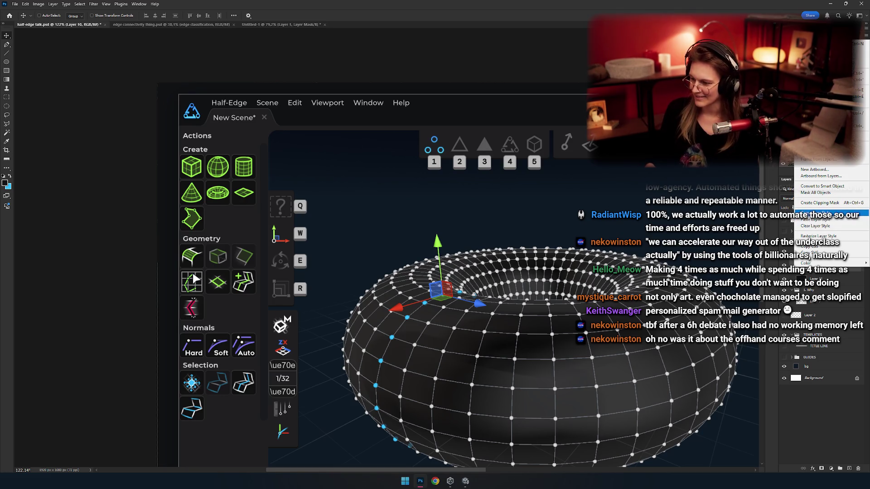
left_click(819, 225)
right_click(795, 250)
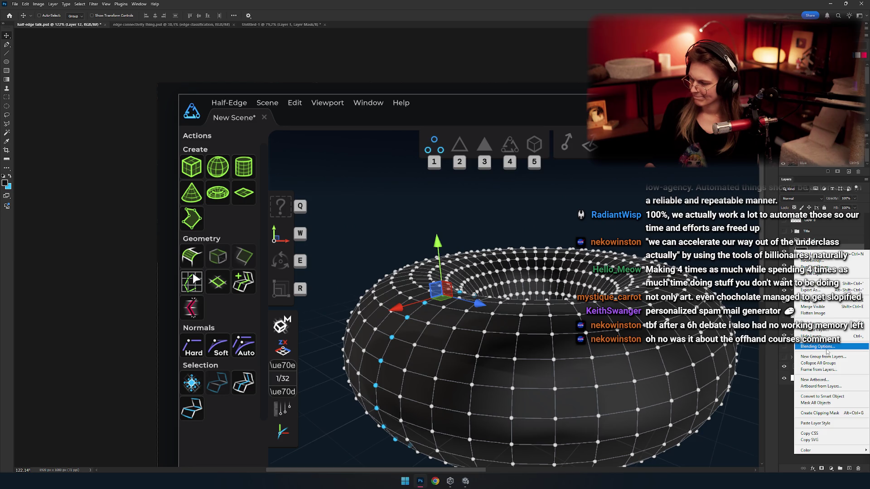
key("Escape")
scroll(431, 281, "down", 3)
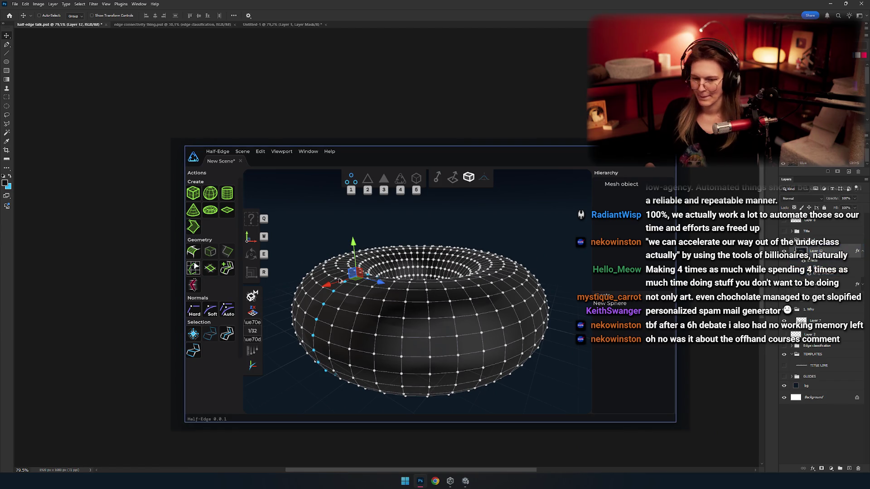
Collapse Layer 12's effects list in the Layers panel, then select Layer 7
scroll(336, 289, "up", 2)
scroll(335, 290, "down", 3)
scroll(350, 298, "up", 1)
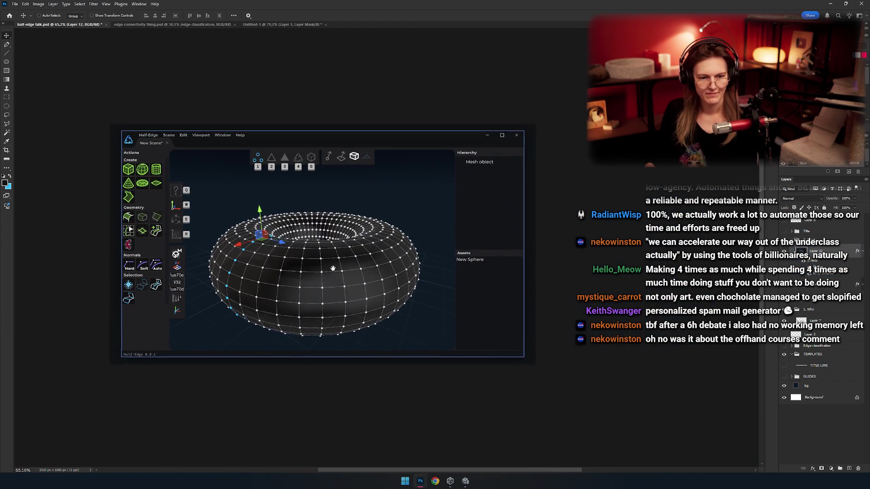
mouse_move(358, 265)
left_mouse_down()
mouse_move(378, 262)
mouse_move(455, 290)
left_mouse_up()
scroll(394, 272, "up", 2)
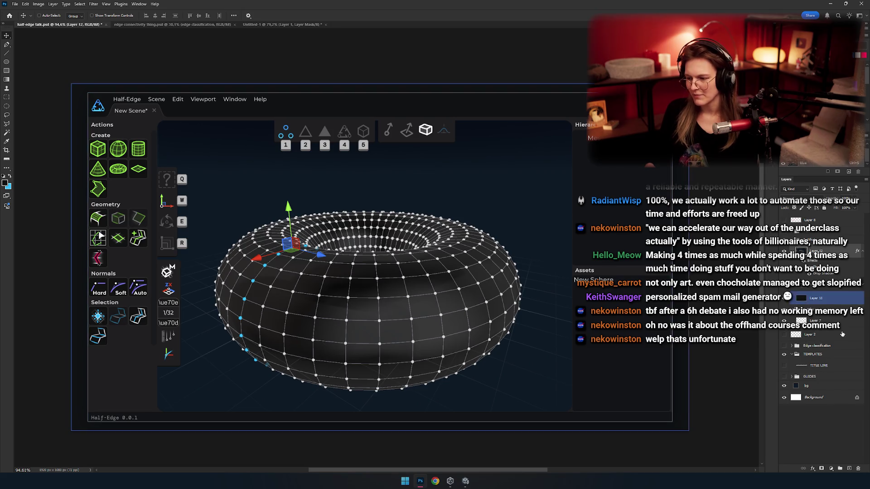
left_click(830, 296)
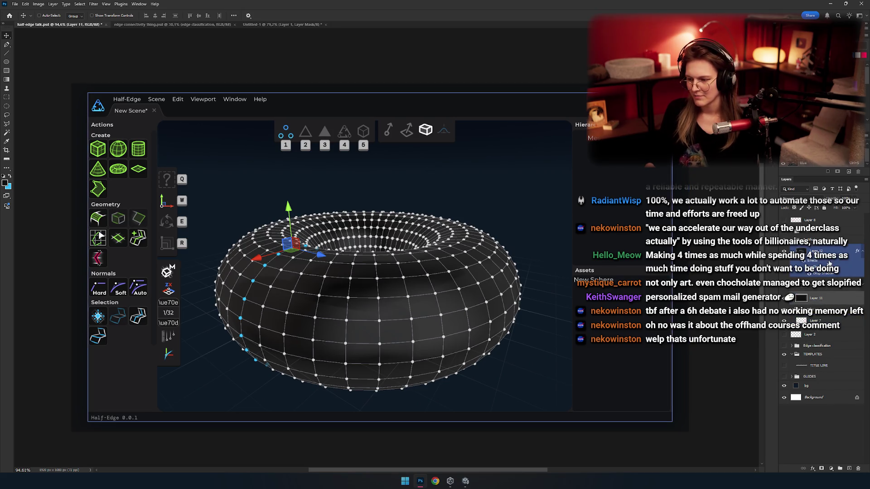
left_click(861, 258)
left_click(815, 301)
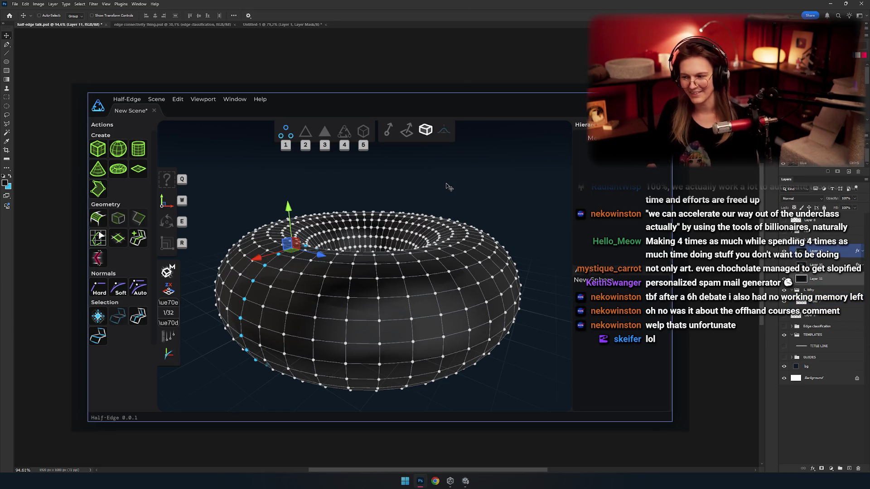
scroll(359, 258, "down", 5)
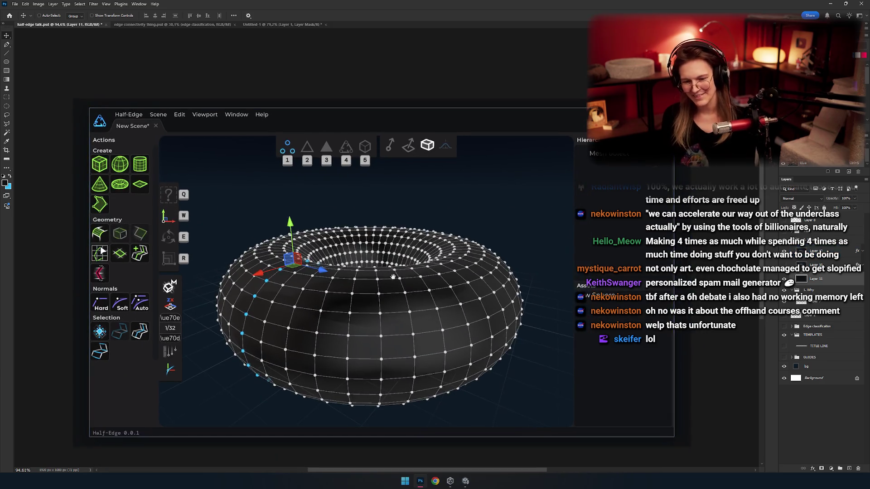
scroll(359, 258, "up", 5)
left_click(828, 262)
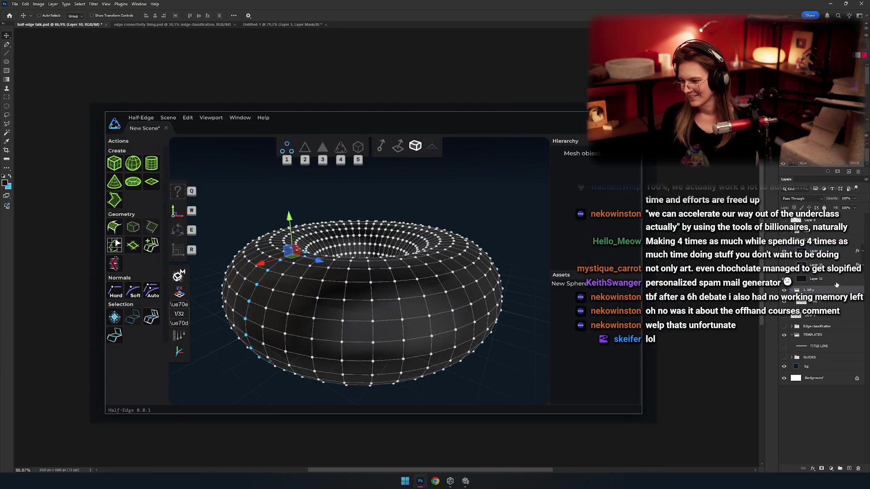
left_click(827, 264)
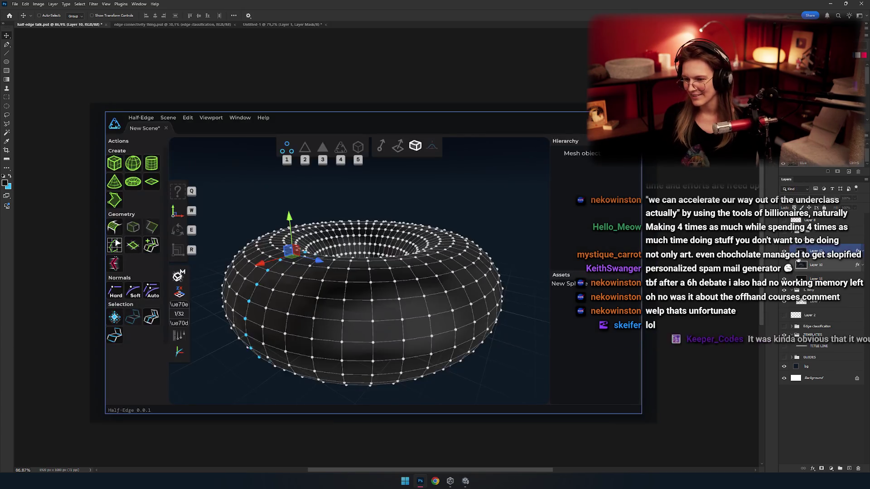
left_click(827, 251)
scroll(668, 276, "down", 2)
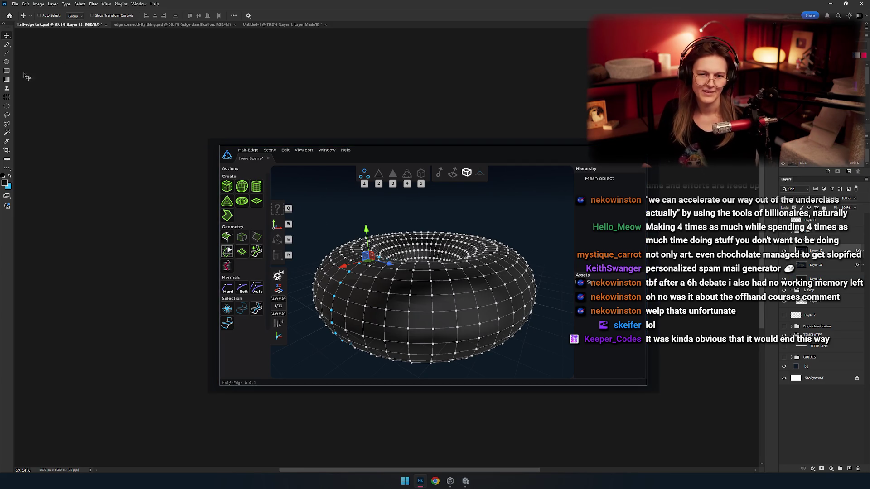
left_click(7, 96)
scroll(223, 172, "up", 3)
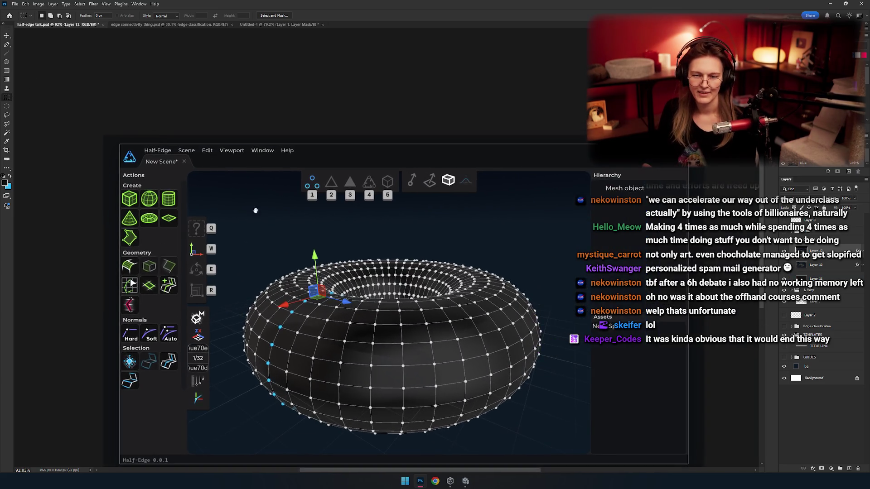
scroll(222, 172, "down", 1)
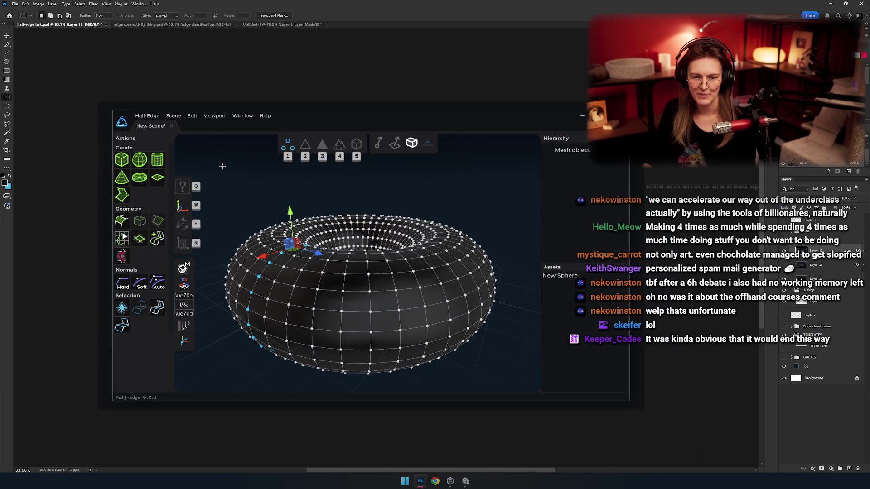
mouse_move(277, 194)
left_mouse_down()
mouse_move(245, 182)
mouse_move(225, 138)
mouse_move(202, 138)
left_mouse_up()
scroll(190, 167, "up", 5)
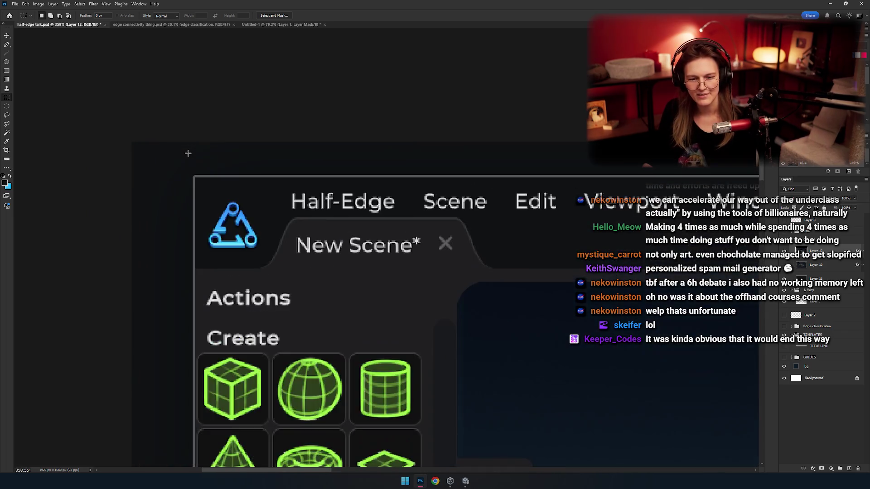
scroll(184, 170, "down", 3)
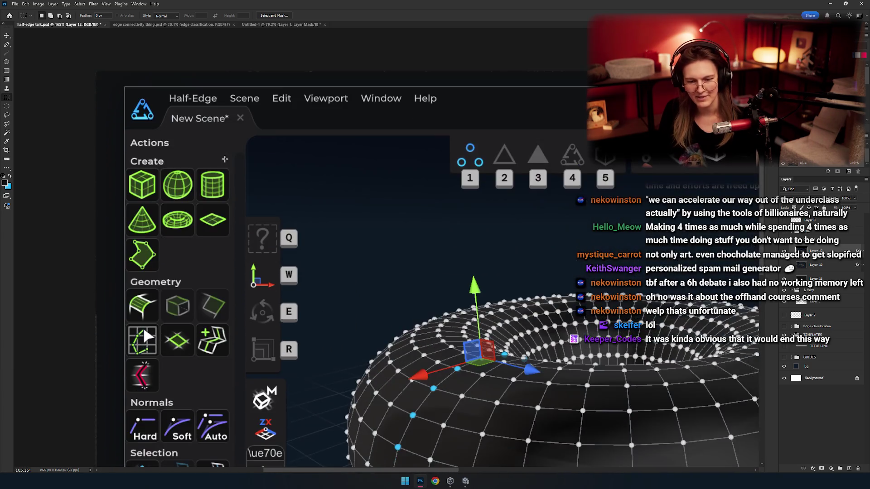
scroll(181, 190, "down", 2)
scroll(285, 203, "up", 3)
scroll(285, 202, "up", 2)
scroll(163, 205, "down", 5)
mouse_move(358, 213)
left_mouse_down()
mouse_move(271, 248)
mouse_move(144, 163)
mouse_move(125, 280)
mouse_move(472, 286)
left_mouse_up()
scroll(271, 249, "up", 2)
mouse_move(35, 298)
left_mouse_down()
mouse_move(240, 306)
mouse_move(159, 166)
left_mouse_up()
left_click_drag(293, 247, 223, 295)
scroll(223, 295, "down", 2)
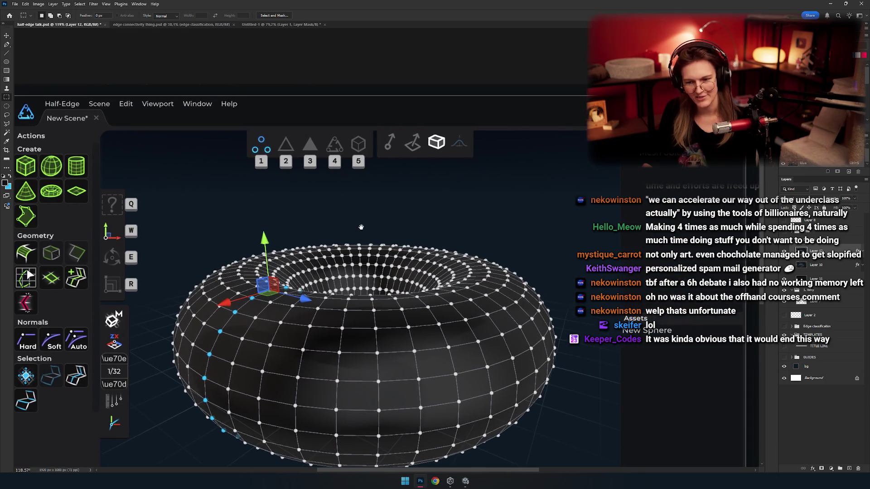
scroll(330, 210, "down", 1)
left_click_drag(361, 216, 370, 212)
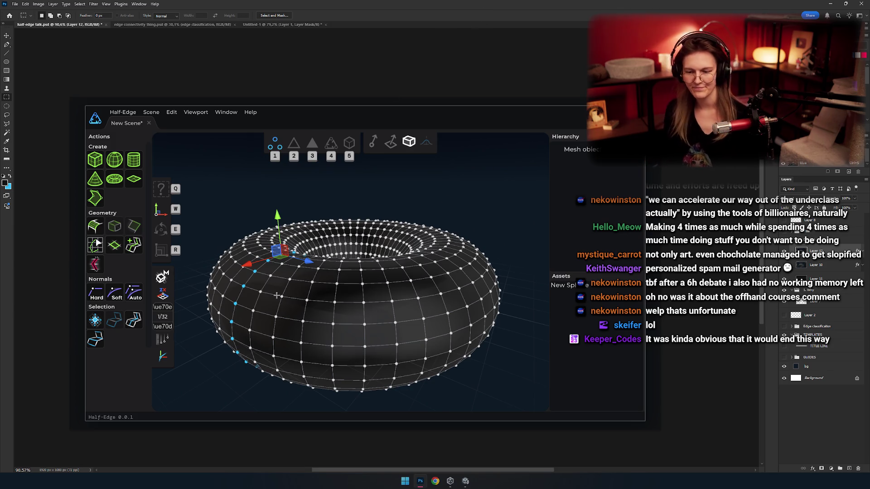
mouse_move(341, 291)
left_mouse_down()
mouse_move(372, 258)
mouse_move(394, 272)
mouse_move(301, 260)
left_mouse_up()
mouse_move(383, 280)
left_mouse_down()
mouse_move(344, 272)
mouse_move(408, 263)
mouse_move(353, 257)
mouse_move(335, 236)
mouse_move(344, 272)
mouse_move(369, 276)
mouse_move(381, 303)
left_mouse_up()
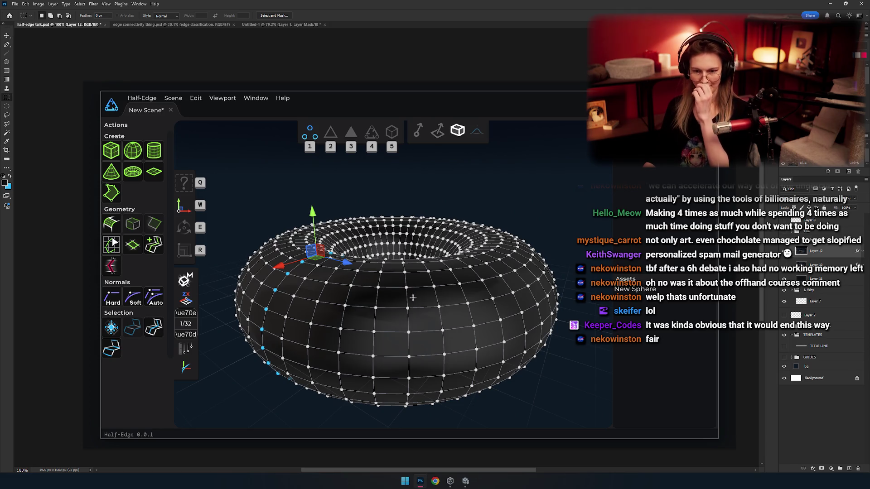
scroll(370, 231, "down", 2)
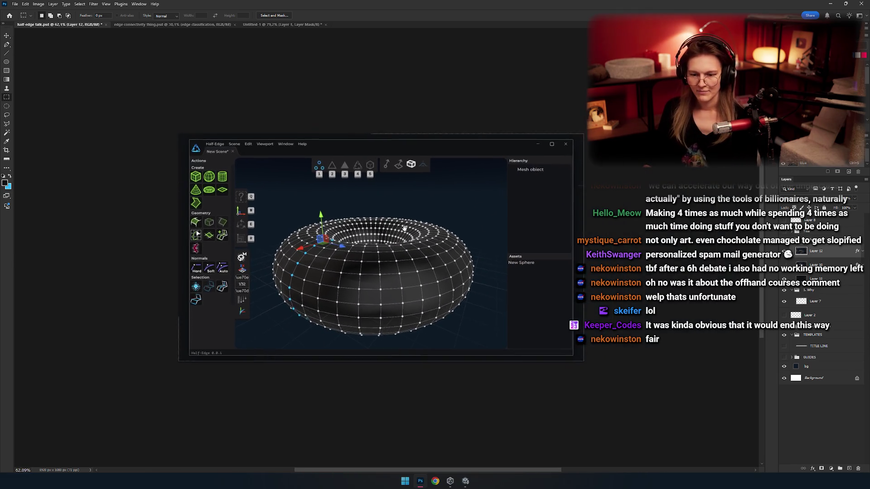
mouse_move(516, 196)
left_mouse_down()
mouse_move(365, 189)
mouse_move(448, 167)
left_mouse_up()
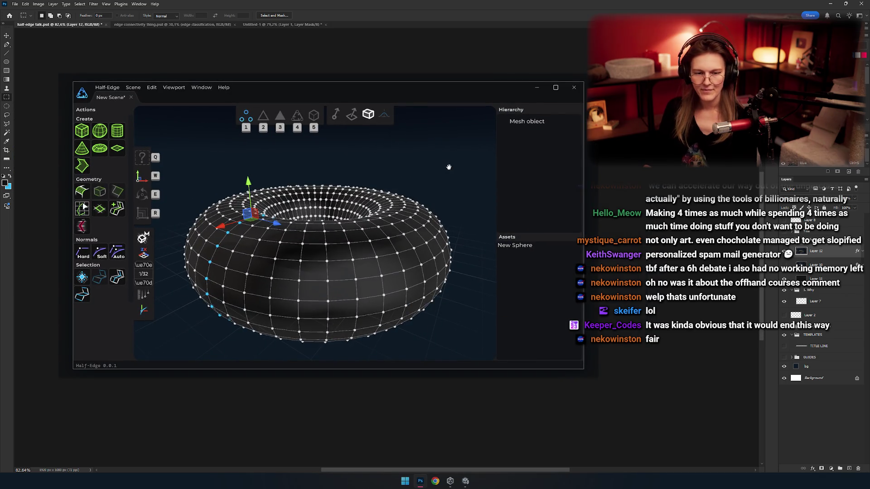
scroll(449, 167, "up", 6)
Draw a filled pixel rectangle over the 'New Sphere' label in the Assets panel
scroll(375, 175, "down", 5)
scroll(329, 193, "up", 4)
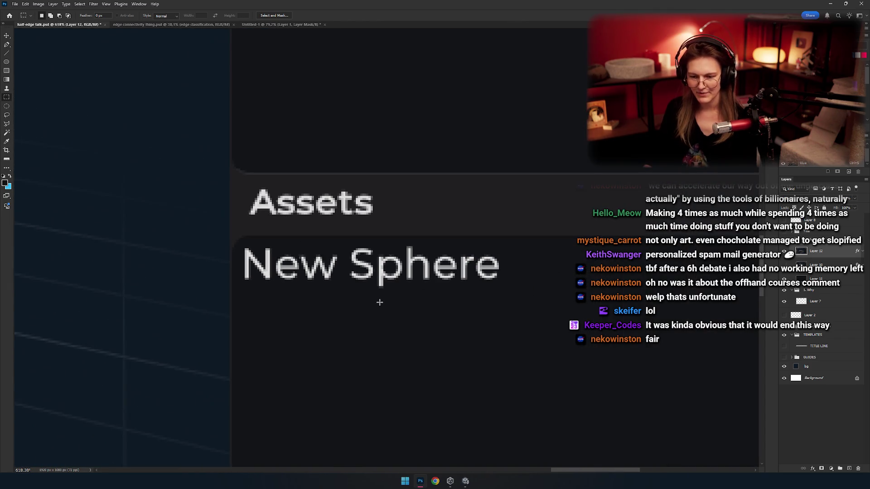
key("u")
left_click_drag(241, 244, 503, 351)
scroll(428, 270, "up", 2)
scroll(511, 258, "down", 3)
key("ctrl+z")
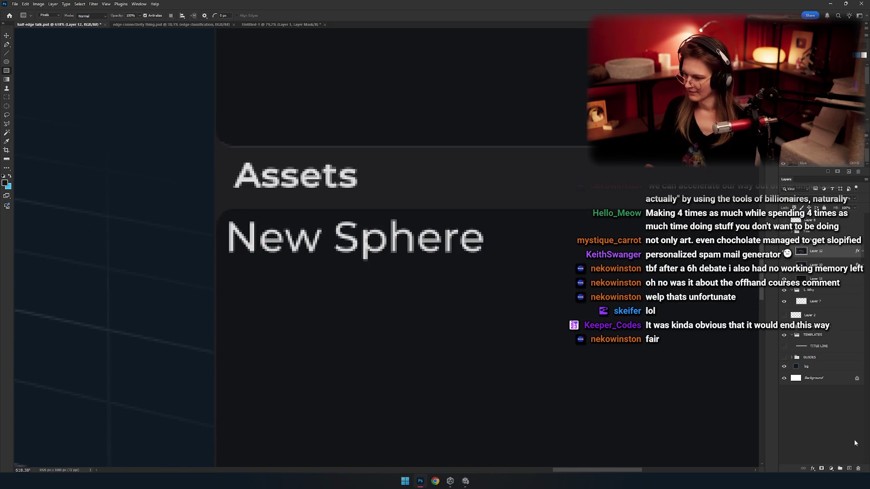
left_click_drag(226, 219, 511, 300)
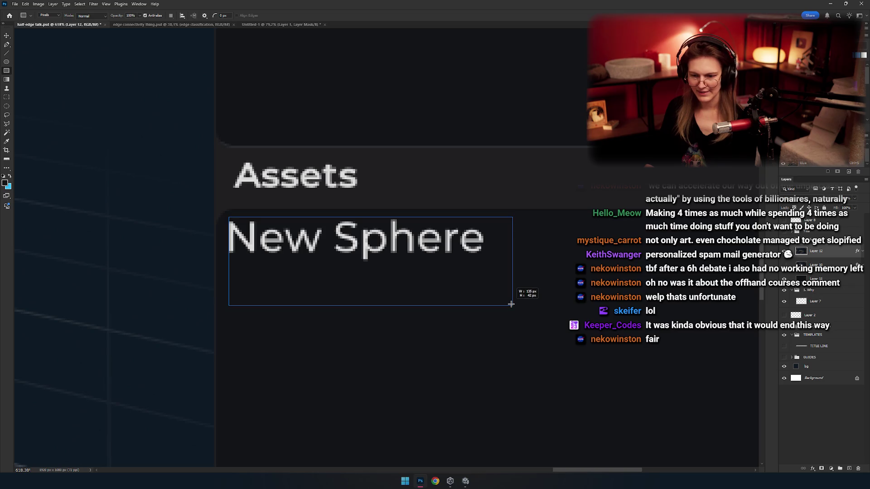
Zoom out to fit the screenshot and re-centre the torus in view
scroll(420, 351, "up", 5)
scroll(404, 195, "up", 5)
scroll(324, 249, "up", 2)
key("ctrl+0")
scroll(453, 254, "up", 3)
scroll(433, 218, "down", 3)
scroll(433, 206, "up", 3)
mouse_move(413, 268)
left_mouse_down()
mouse_move(368, 256)
mouse_move(361, 271)
left_mouse_up()
scroll(361, 271, "down", 3)
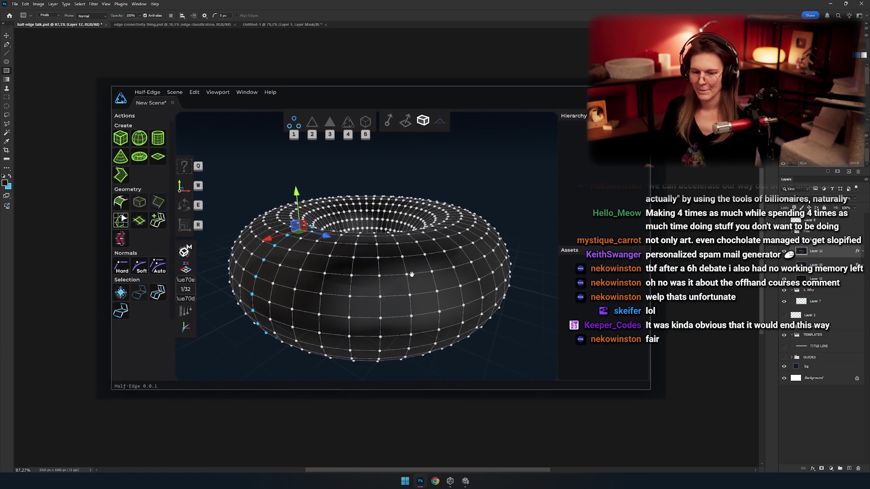
scroll(367, 256, "up", 3)
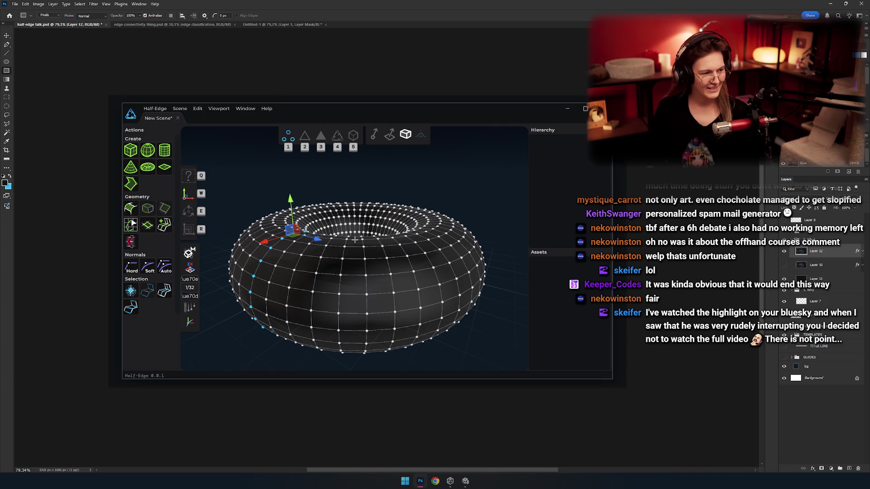
Delete Layer 10, then select the '1. Why' layer group and zoom the canvas
left_click(822, 268)
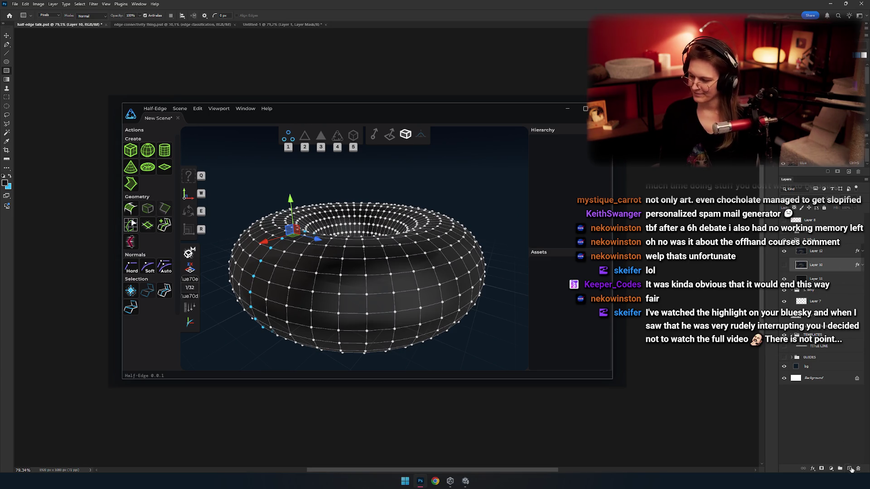
key("Delete")
key("Delete")
key("Delete")
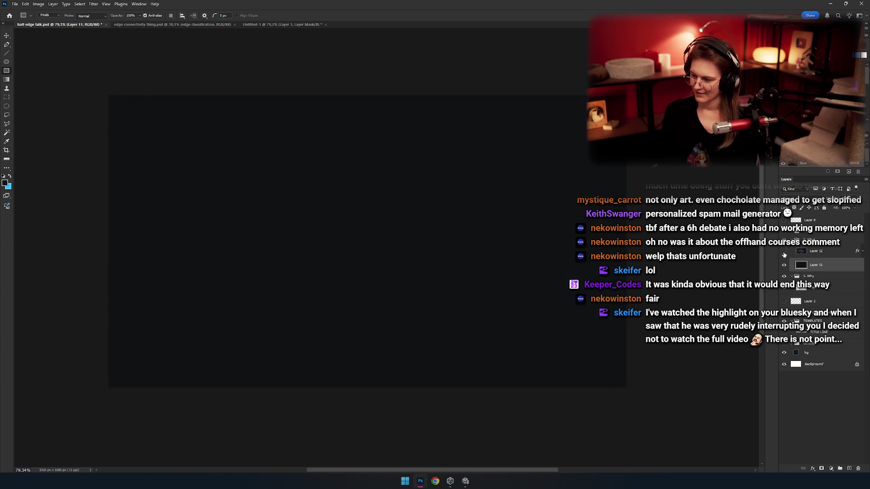
left_click(809, 249)
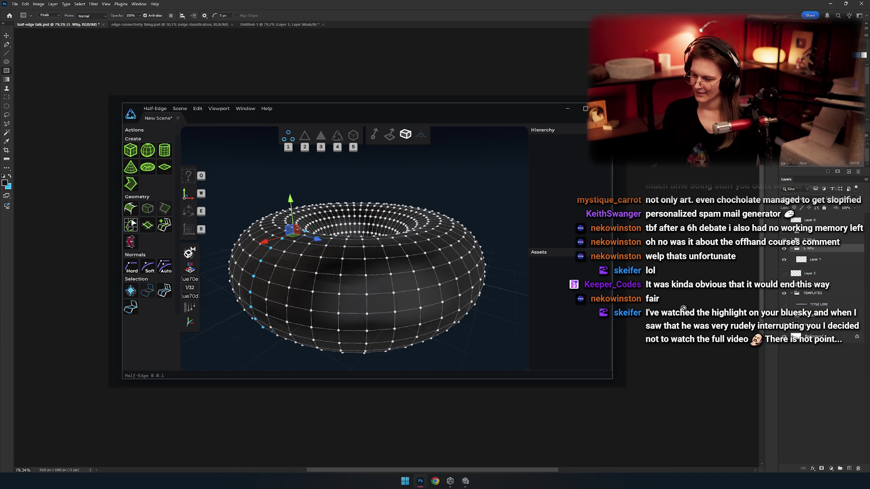
scroll(392, 277, "down", 2)
scroll(392, 277, "up", 2)
scroll(392, 278, "up", 2)
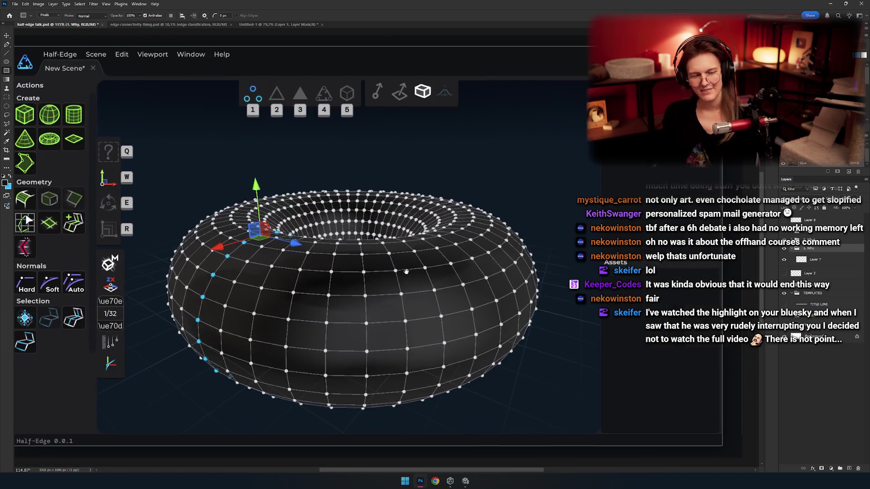
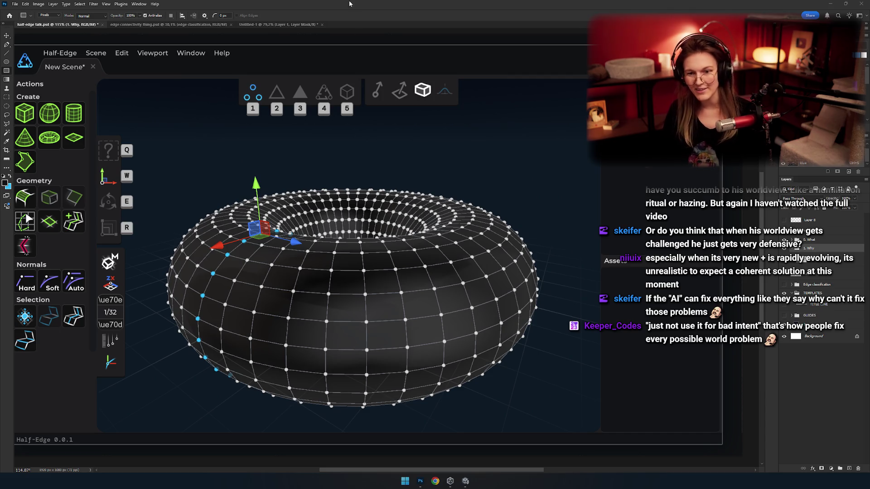
Nudge the Half-Edge screenshot right and down, then hide its layer to leave the dark background
scroll(343, 181, "down", 5)
scroll(337, 255, "up", 4)
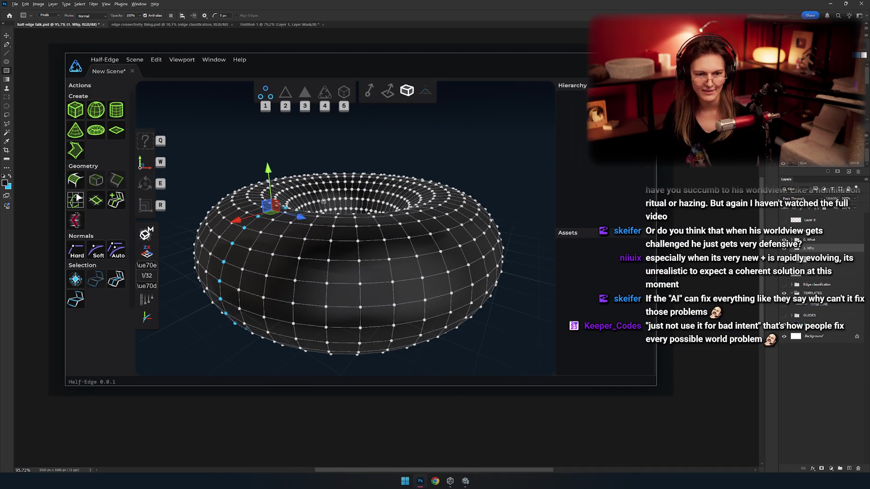
scroll(337, 255, "up", 1)
scroll(335, 231, "down", 3)
scroll(332, 213, "up", 1)
scroll(332, 213, "up", 1)
scroll(339, 217, "down", 1)
scroll(348, 220, "up", 1)
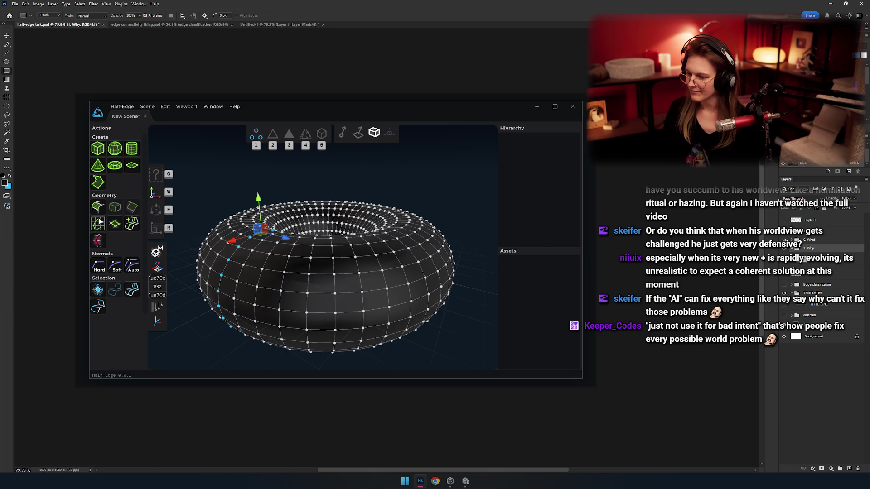
left_click(783, 241)
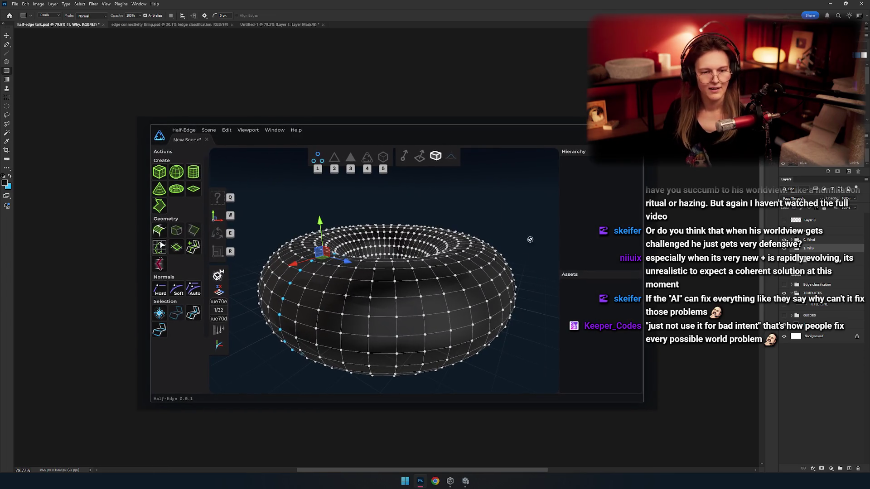
left_click(822, 236)
left_click(784, 239)
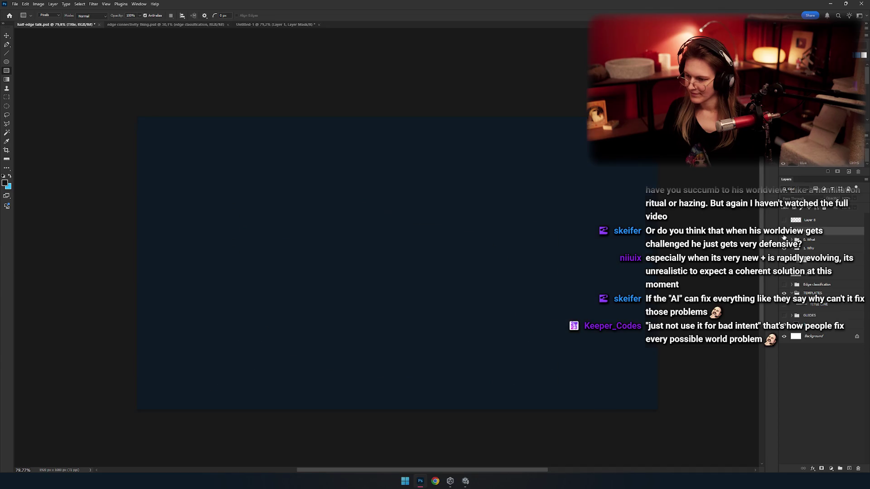
left_click(784, 239)
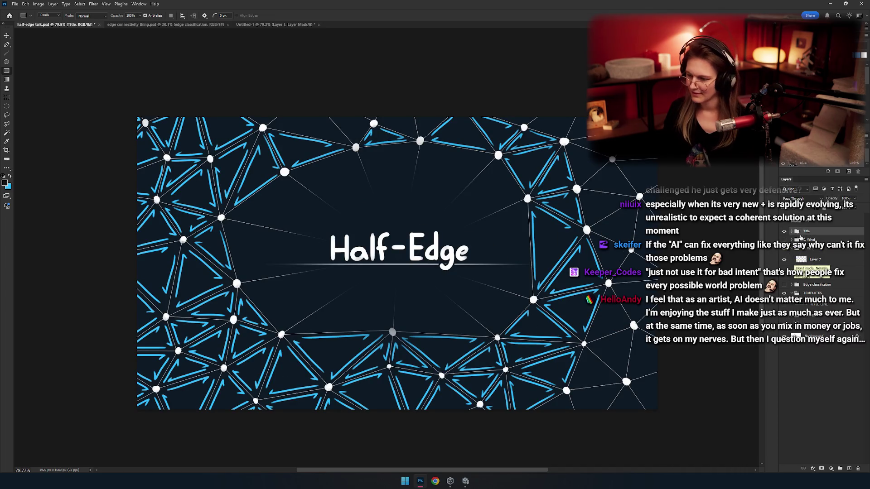
left_click(784, 231)
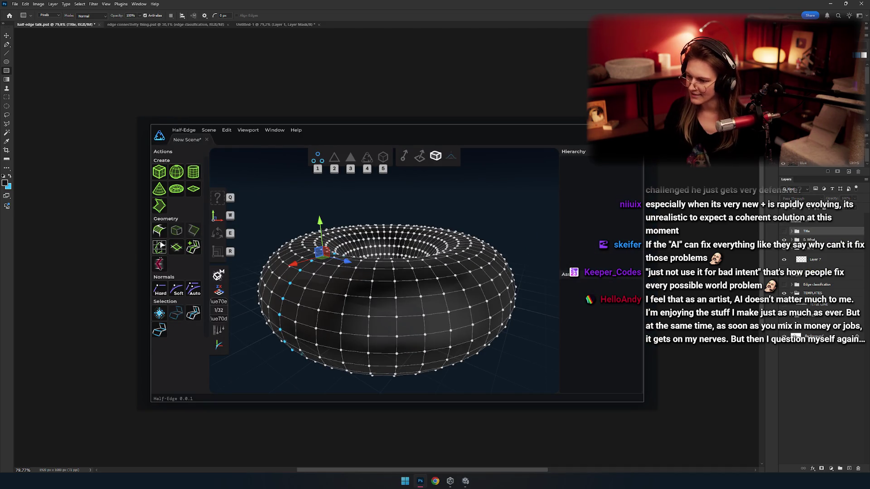
left_click(785, 249)
left_click(785, 249)
left_click(785, 249)
left_click(785, 249)
left_click(785, 250)
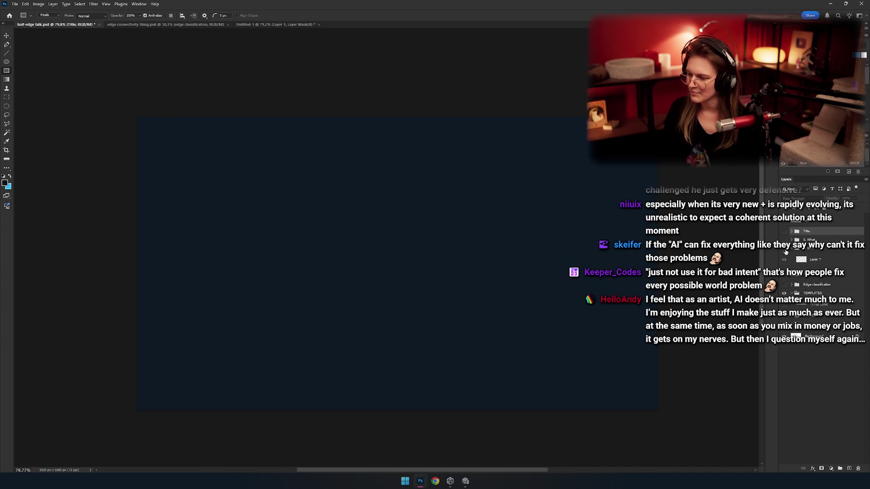
left_click(807, 259)
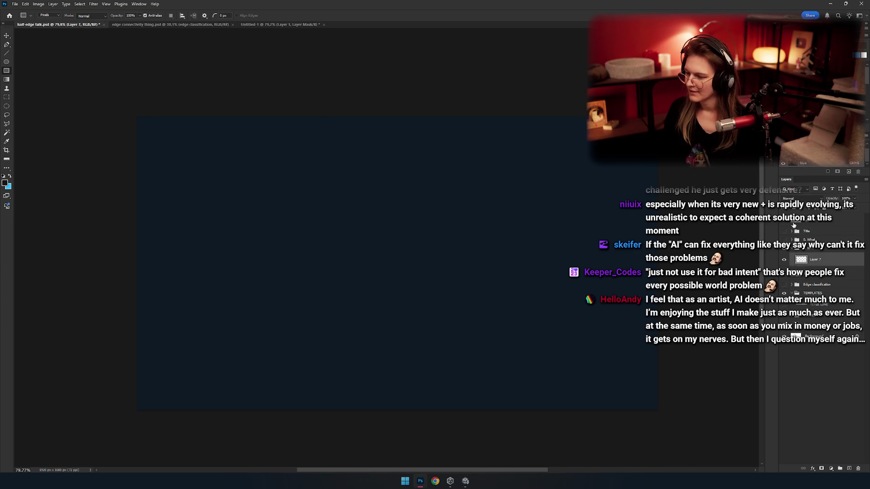
left_click(784, 223)
key("ctrl+shift+alt+n")
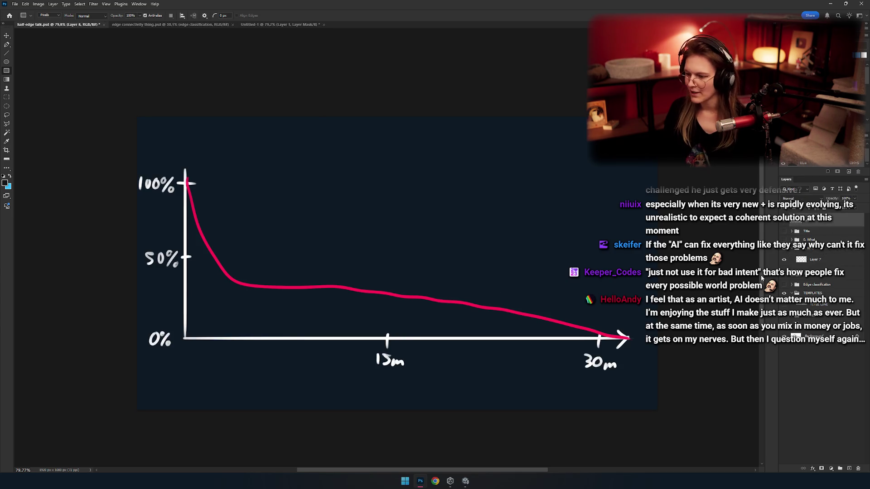
left_click(858, 468)
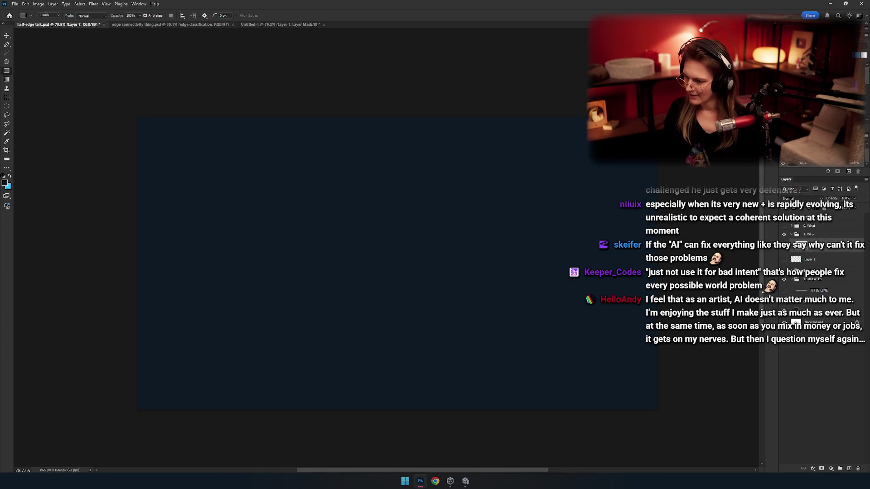
left_click(811, 258)
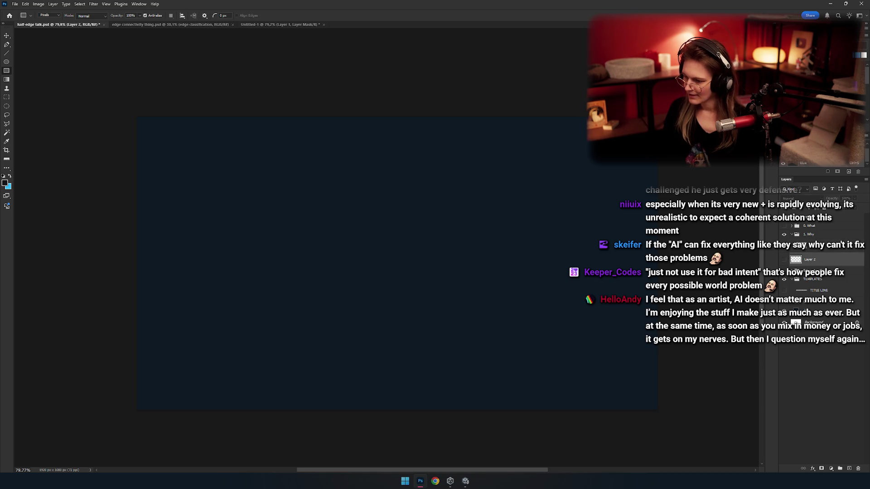
Create a layer group named 'Data Structure' above Layer 2, then switch to edge connectivity thing.psd
left_click(839, 469)
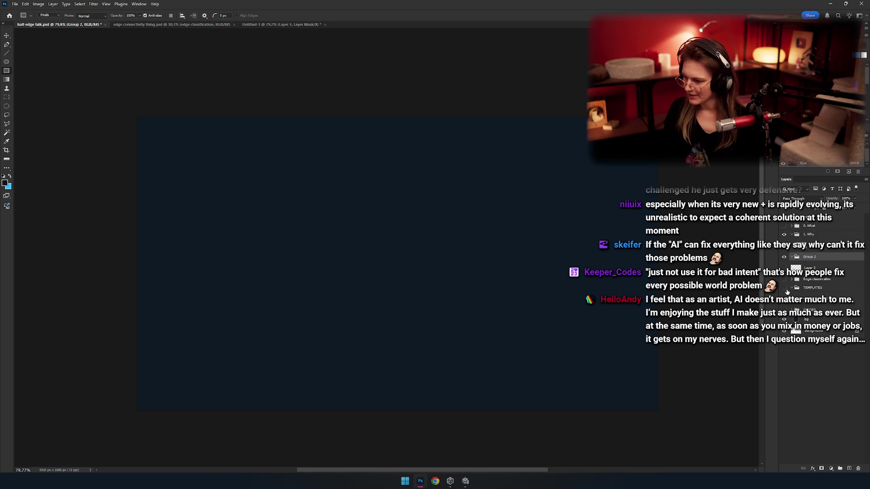
double_click(809, 257)
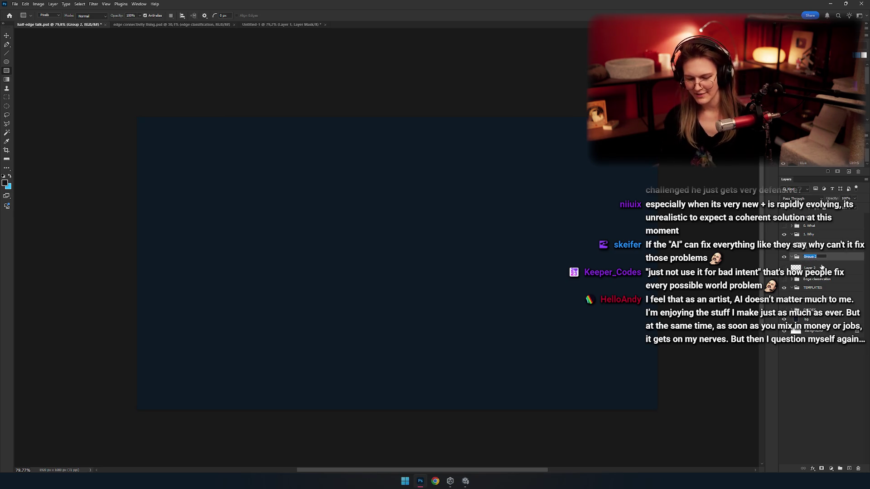
type("Data Structure")
key("Return")
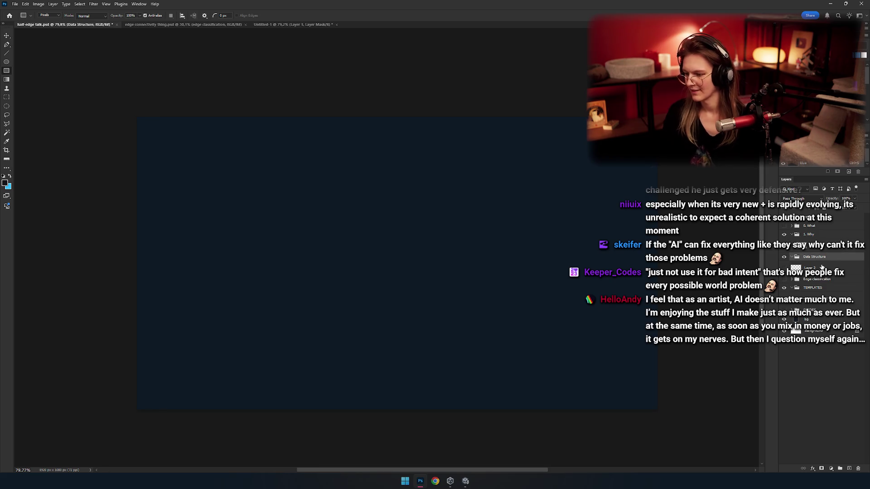
left_click(822, 267)
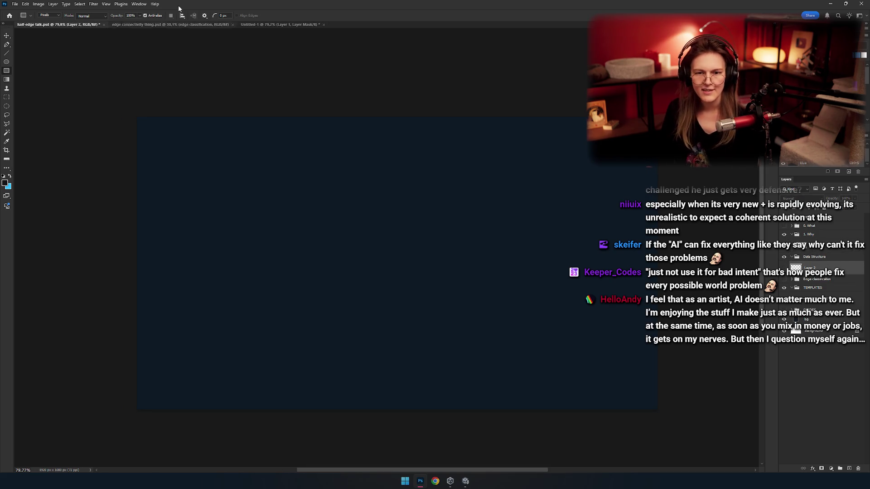
left_click(159, 26)
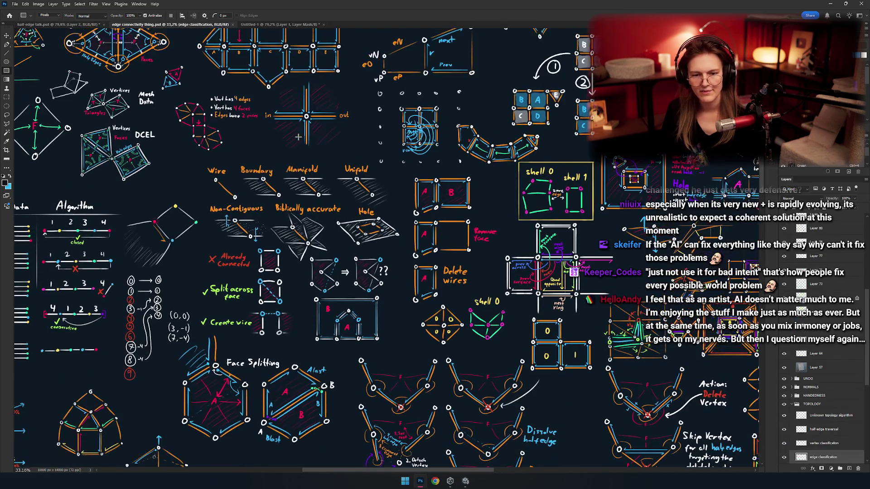
Pan the diagram board to bring its left side into view
scroll(298, 150, "up", 1)
left_click_drag(293, 123, 354, 236)
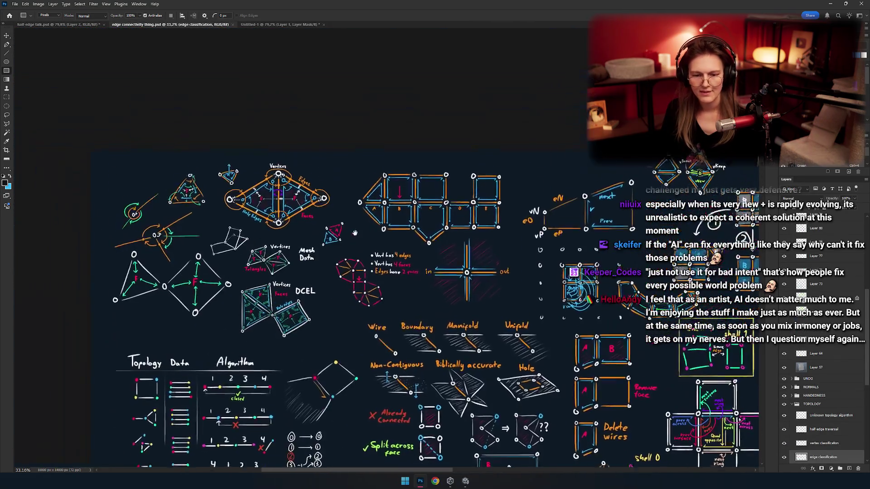
scroll(355, 236, "down", 2)
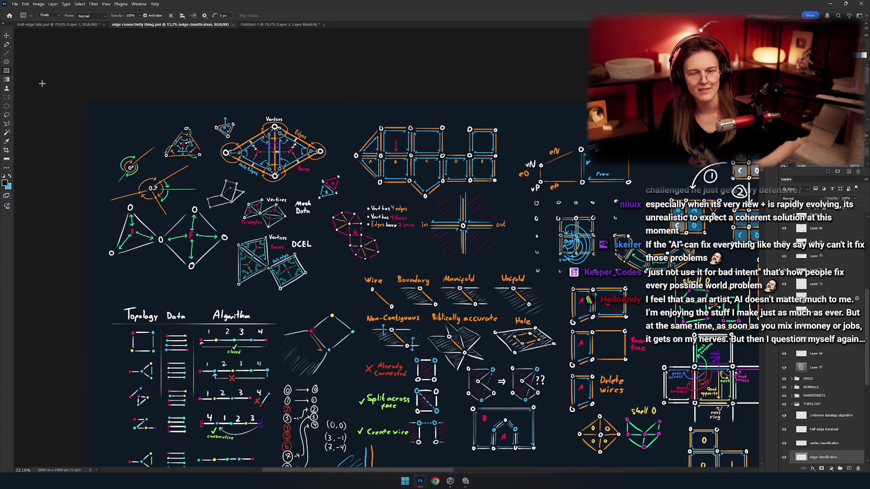
scroll(193, 123, "up", 5)
scroll(411, 171, "down", 5)
scroll(462, 315, "up", 5)
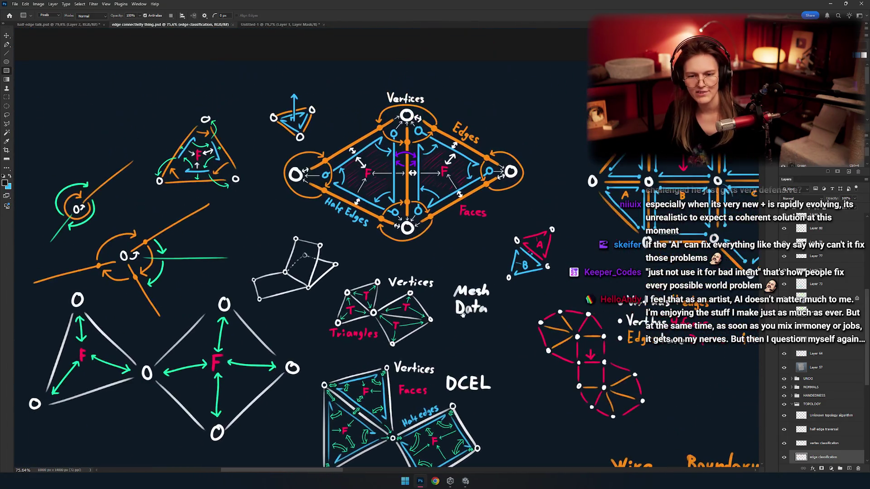
scroll(462, 314, "down", 6)
scroll(304, 199, "up", 2)
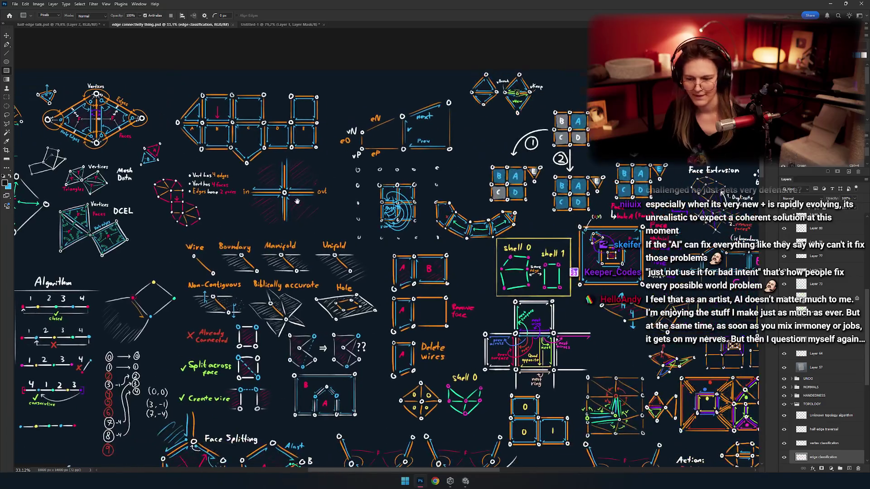
Scroll up and left to reveal the top-left Vertices, DCEL and Topology sketches
scroll(299, 289, "right", 5)
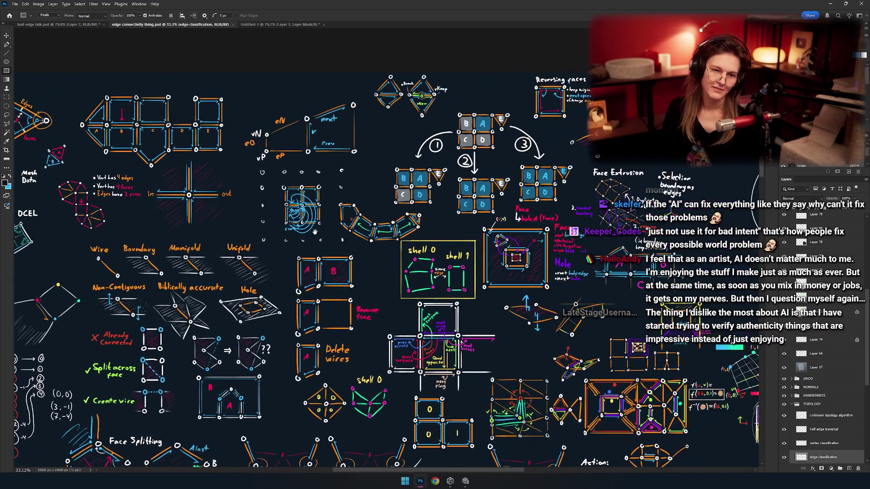
scroll(294, 260, "up", 1)
scroll(342, 253, "left", 2)
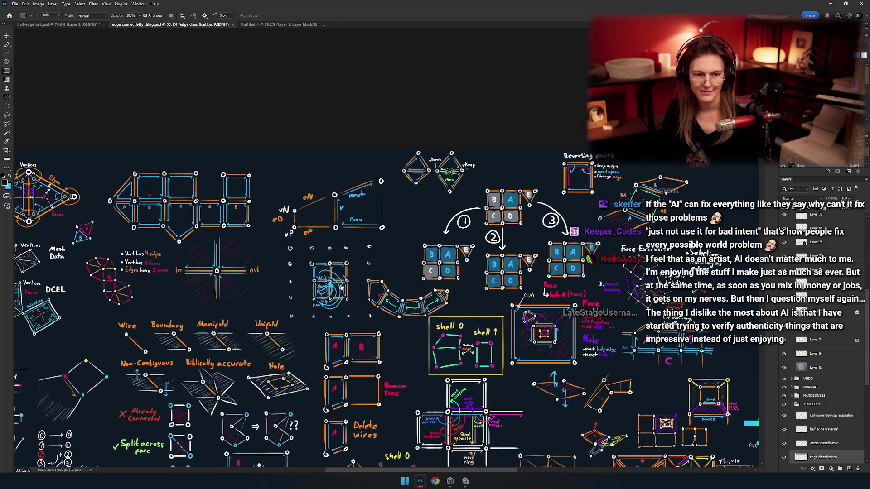
scroll(343, 253, "down", 5)
scroll(343, 253, "left", 5)
scroll(369, 254, "down", 2)
scroll(396, 283, "left", 8)
scroll(396, 283, "down", 7)
scroll(397, 283, "left", 2)
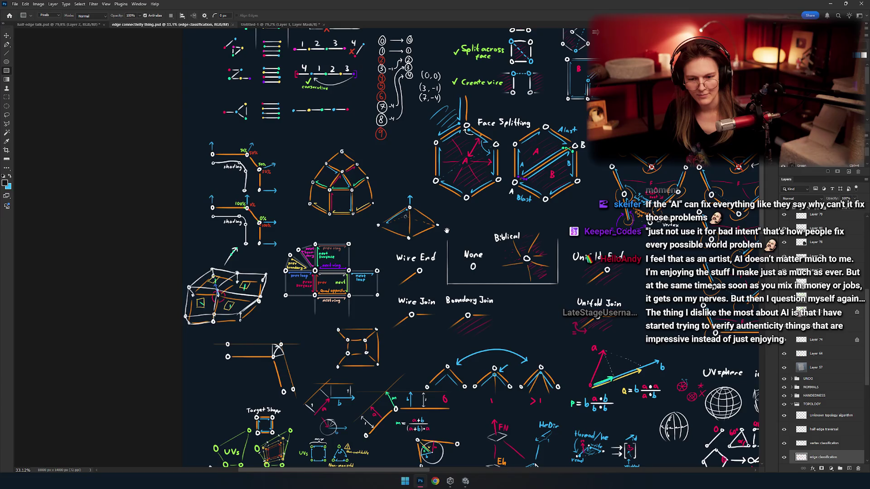
scroll(446, 230, "up", 10)
scroll(413, 297, "right", 3)
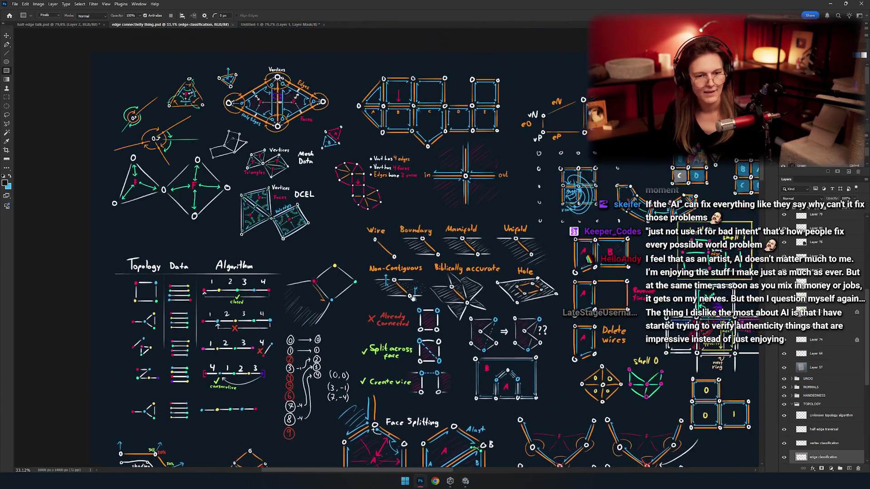
scroll(375, 287, "up", 2)
scroll(375, 287, "right", 2)
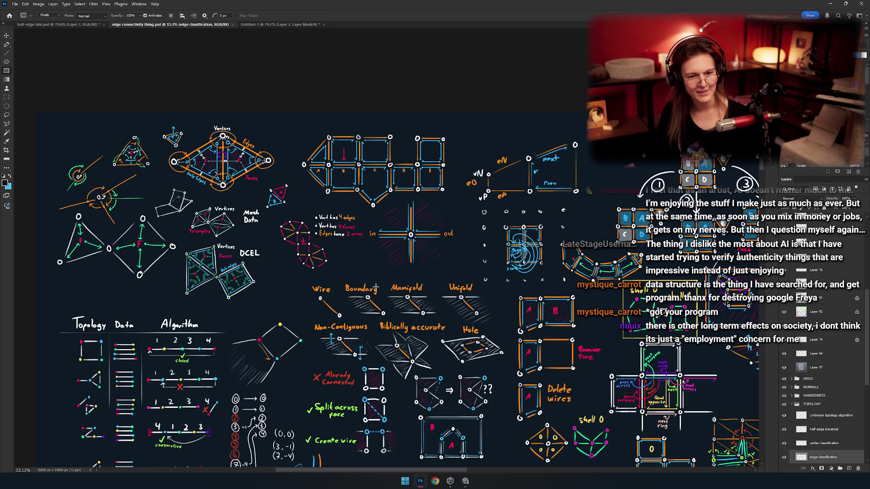
mouse_move(266, 163)
left_mouse_down()
mouse_move(342, 234)
mouse_move(338, 205)
left_mouse_up()
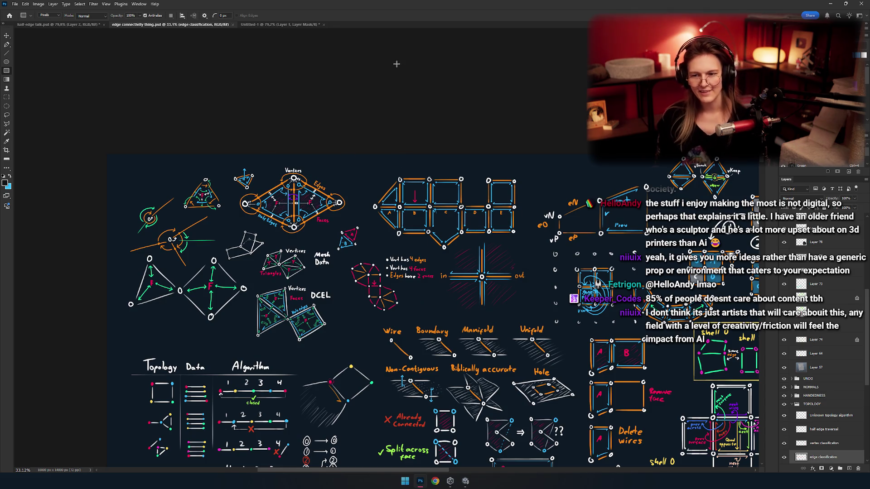
scroll(323, 194, "down", 3)
scroll(323, 194, "up", 3)
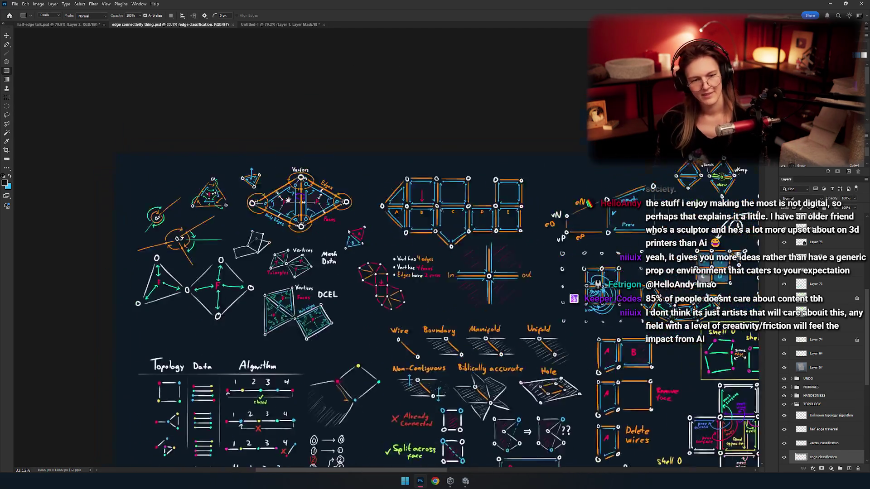
key("m")
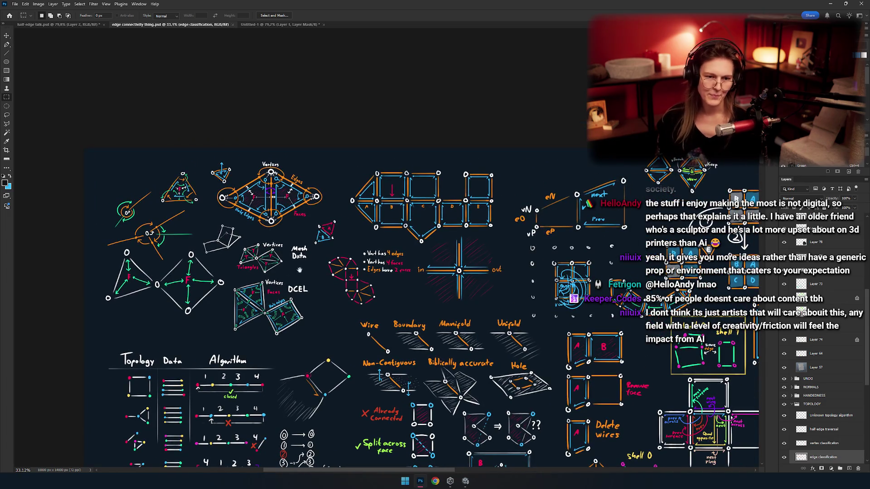
scroll(273, 261, "down", 1)
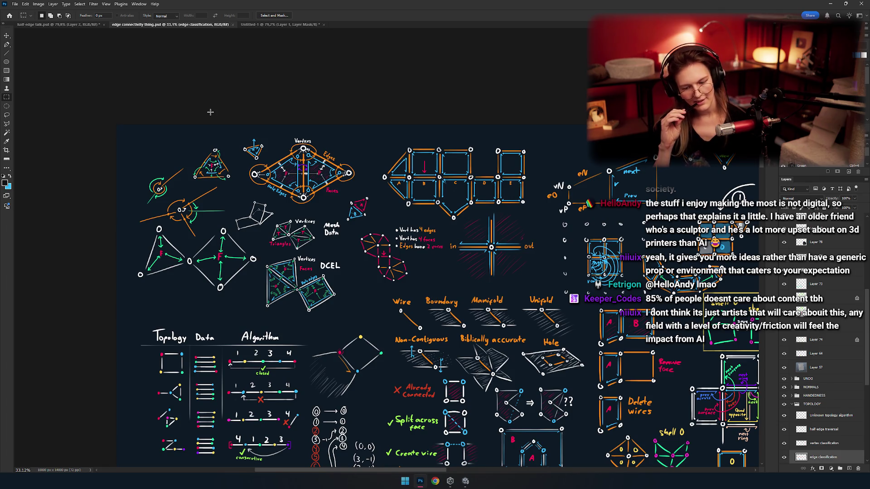
mouse_move(329, 207)
left_mouse_down()
mouse_move(254, 190)
mouse_move(293, 187)
left_mouse_up()
Zoom out and pan past the Topology/Algorithm, Face Splitting and Wire End/Join diagrams
scroll(293, 190, "down", 5)
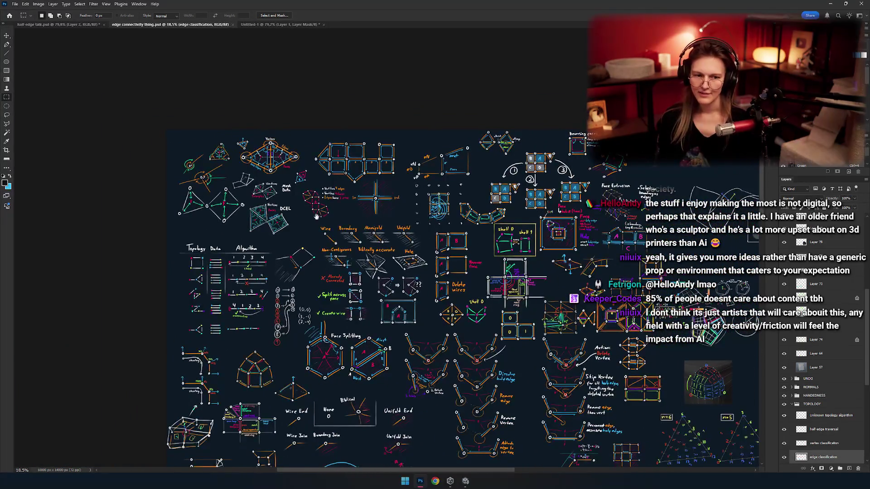
scroll(308, 241, "up", 3)
key("v")
scroll(343, 209, "up", 2)
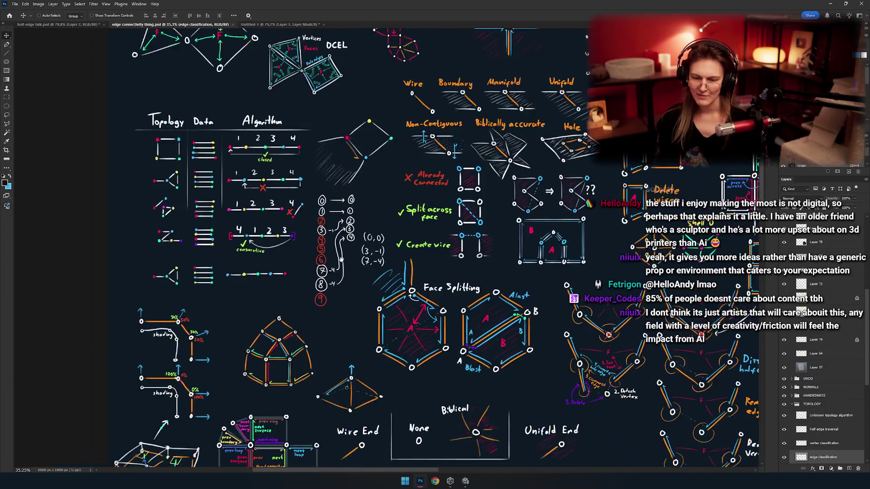
mouse_move(343, 209)
left_mouse_down()
mouse_move(366, 184)
mouse_move(379, 120)
mouse_move(375, 202)
mouse_move(304, 304)
mouse_move(321, 323)
mouse_move(344, 181)
left_mouse_up()
mouse_move(351, 312)
left_mouse_down()
mouse_move(342, 193)
mouse_move(294, 257)
mouse_move(278, 259)
left_mouse_up()
mouse_move(383, 253)
left_mouse_down()
mouse_move(312, 312)
mouse_move(391, 270)
mouse_move(407, 284)
mouse_move(315, 214)
left_mouse_up()
left_click_drag(379, 263, 335, 256)
Frame the polygon subdivision grids in the centre of the view
scroll(335, 244, "up", 3)
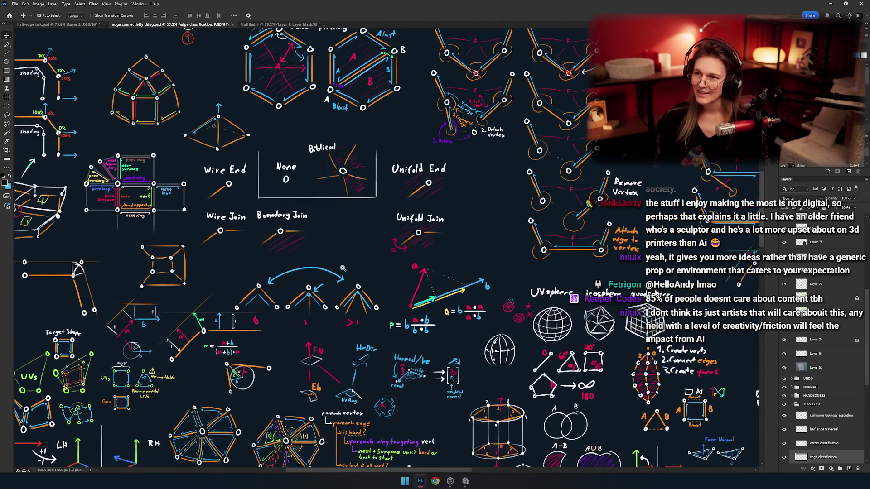
scroll(333, 232, "down", 5)
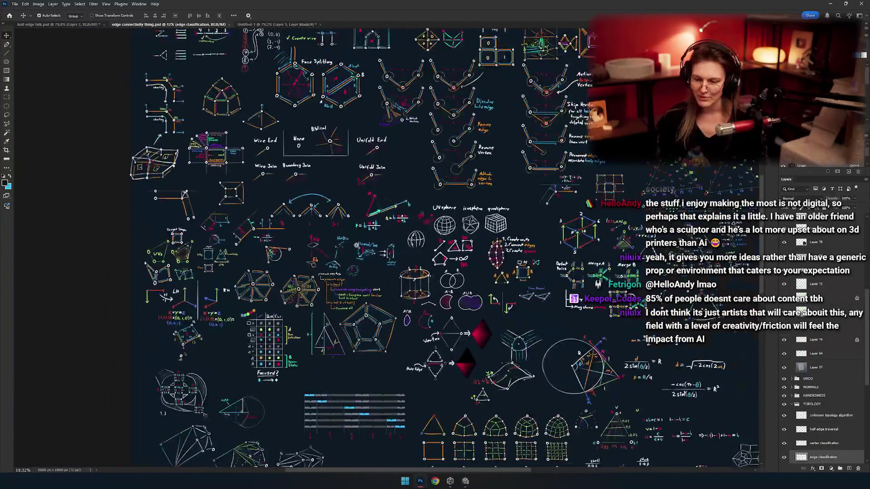
scroll(314, 188, "up", 3)
mouse_move(386, 293)
left_mouse_down()
mouse_move(368, 247)
mouse_move(333, 207)
mouse_move(304, 219)
left_mouse_up()
mouse_move(372, 302)
left_mouse_down()
mouse_move(344, 287)
mouse_move(382, 238)
left_mouse_up()
mouse_move(272, 249)
left_mouse_down()
mouse_move(322, 207)
mouse_move(307, 297)
mouse_move(176, 407)
left_mouse_up()
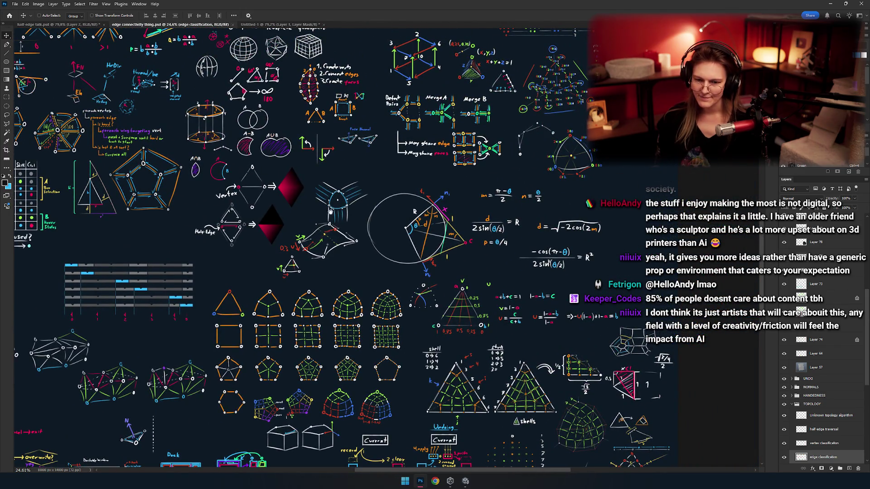
Zoom to 50.6% on the circle diagram and shells triangles with their barycentric formulas
scroll(325, 211, "up", 5)
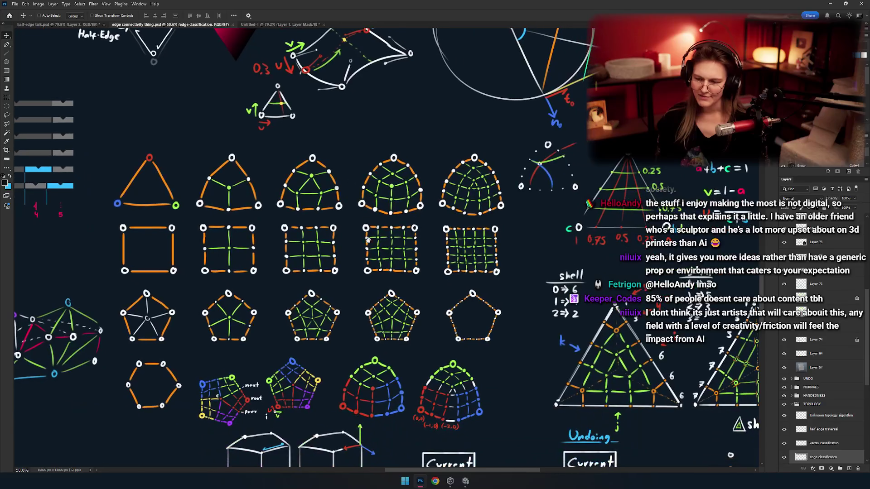
left_click_drag(367, 231, 348, 227)
left_click_drag(405, 237, 252, 297)
scroll(324, 243, "right", 5)
scroll(323, 244, "down", 3)
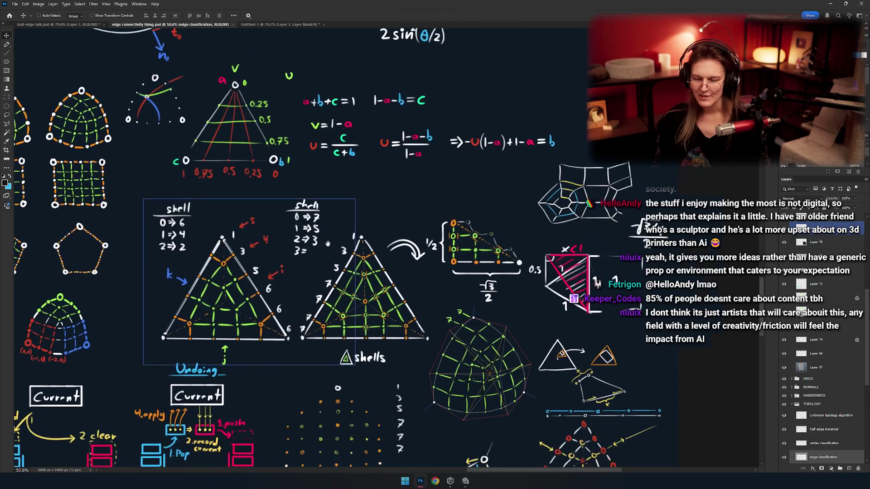
left_click_drag(324, 244, 298, 258)
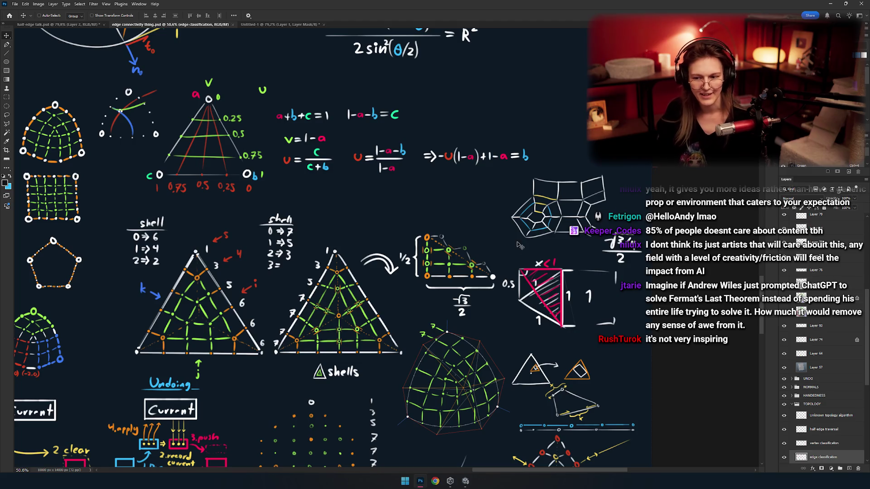
mouse_move(316, 258)
left_mouse_down()
mouse_move(335, 252)
mouse_move(372, 278)
left_mouse_up()
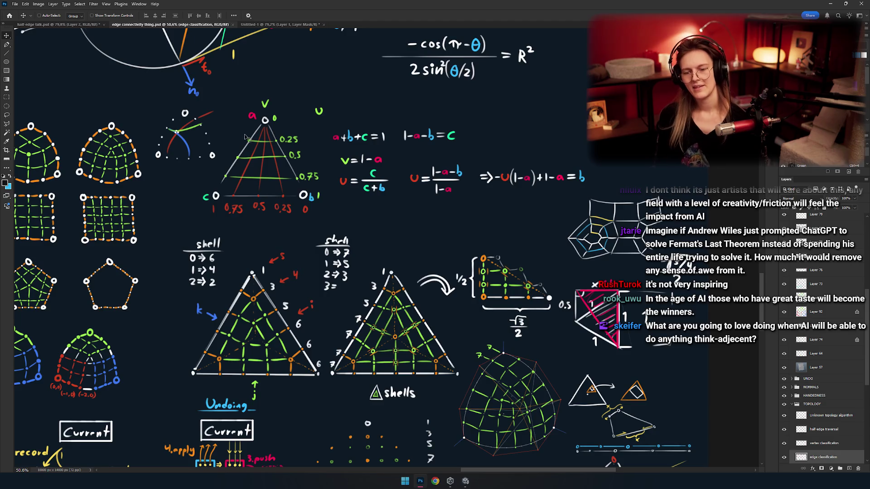
left_click_drag(321, 215, 390, 203)
Zoom out to 18%, then zoom into the lower sheet around the Save As flowchart
key("m")
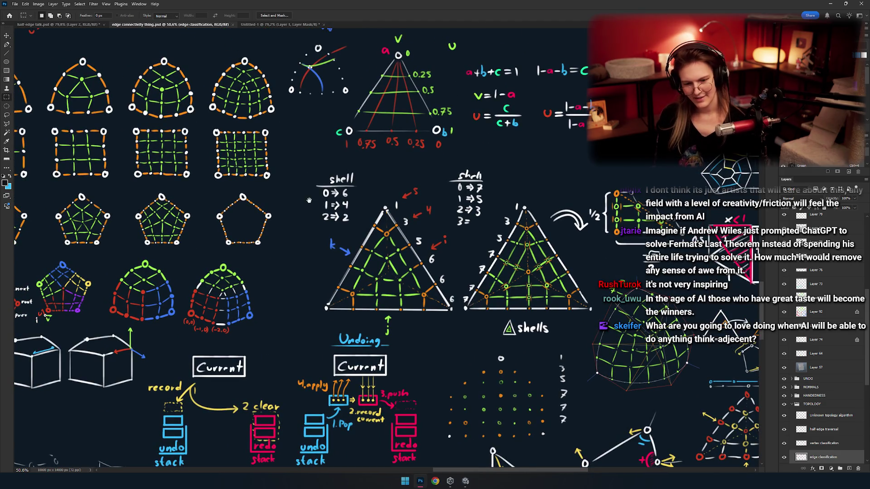
scroll(312, 204, "down", 3)
key("ctrl+plus")
scroll(321, 274, "down", 6)
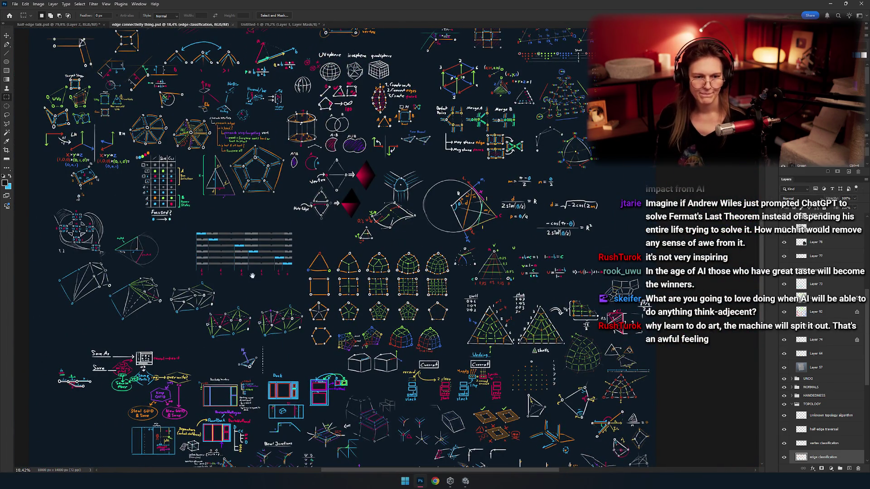
left_click_drag(309, 313, 337, 167)
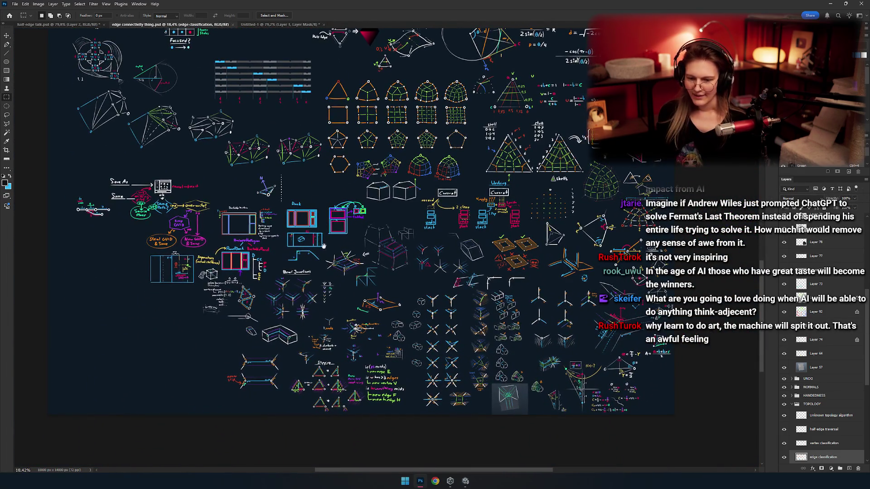
scroll(317, 168, "up", 5)
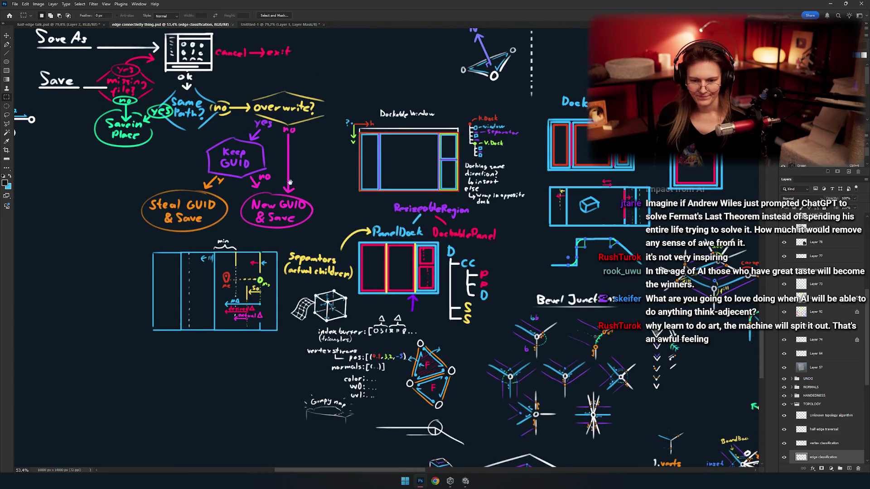
scroll(294, 184, "down", 5)
scroll(324, 361, "up", 3)
Pan up past the Wire End/Join and Face Splitting diagrams to Topology/Algorithm and DCEL
left_click_drag(344, 242, 343, 369)
scroll(344, 369, "up", 5)
mouse_move(399, 378)
left_mouse_down()
mouse_move(390, 415)
mouse_move(283, 350)
left_mouse_up()
scroll(284, 351, "up", 8)
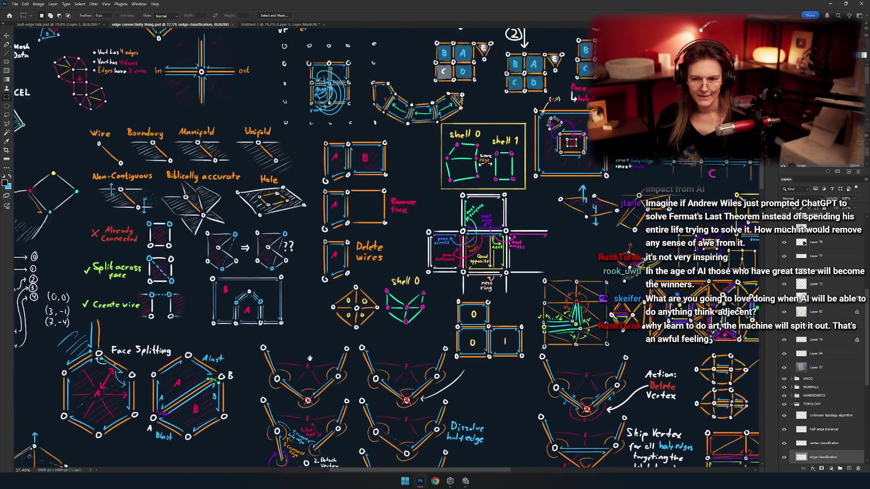
left_click_drag(245, 316, 316, 315)
Settle the view on the upper-left Vertices/Edges, DCEL and Wire/Boundary/Manifold diagrams
scroll(316, 316, "down", 3)
scroll(386, 302, "right", 4)
scroll(387, 302, "right", 1)
scroll(218, 255, "down", 6)
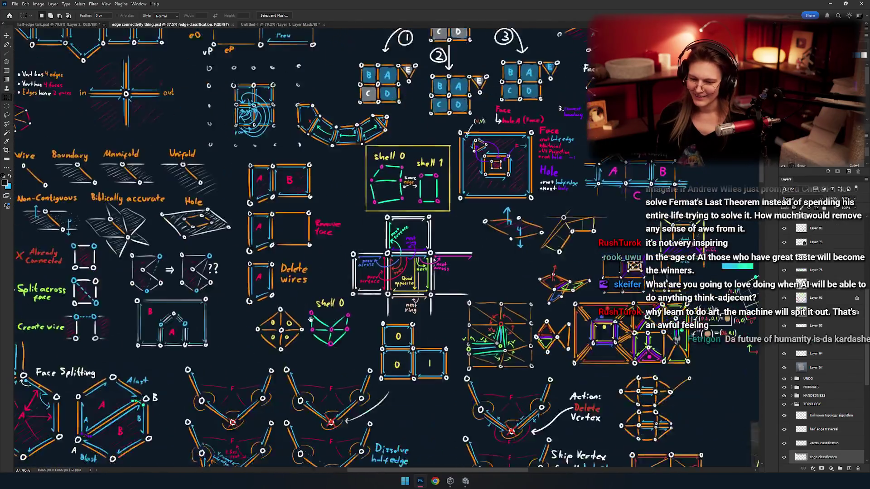
scroll(218, 255, "up", 1)
scroll(218, 255, "left", 2)
scroll(218, 247, "up", 6)
scroll(218, 246, "left", 1)
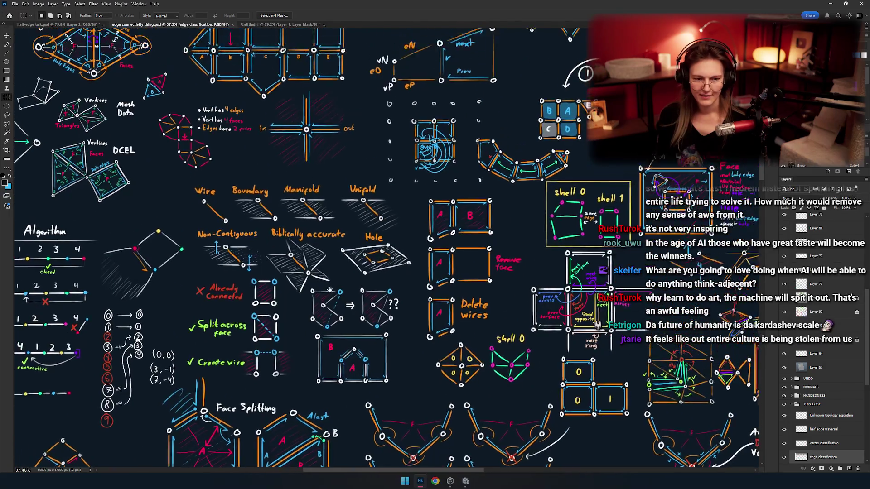
scroll(328, 281, "up", 1)
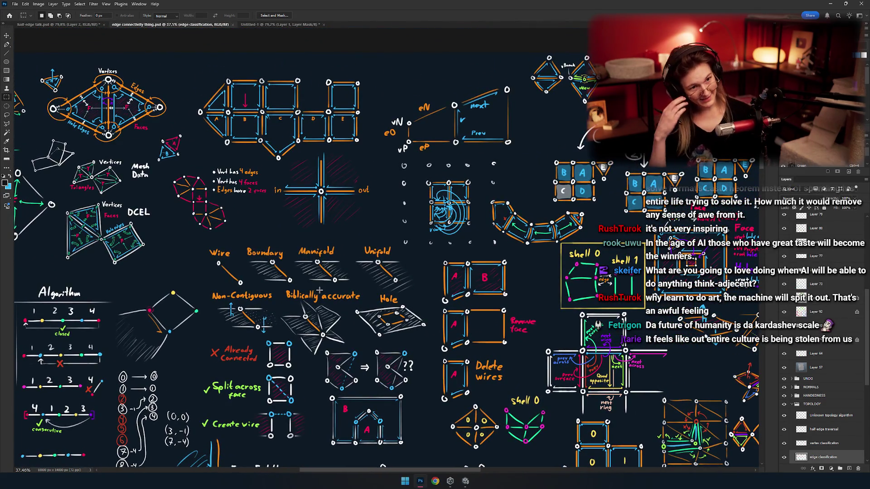